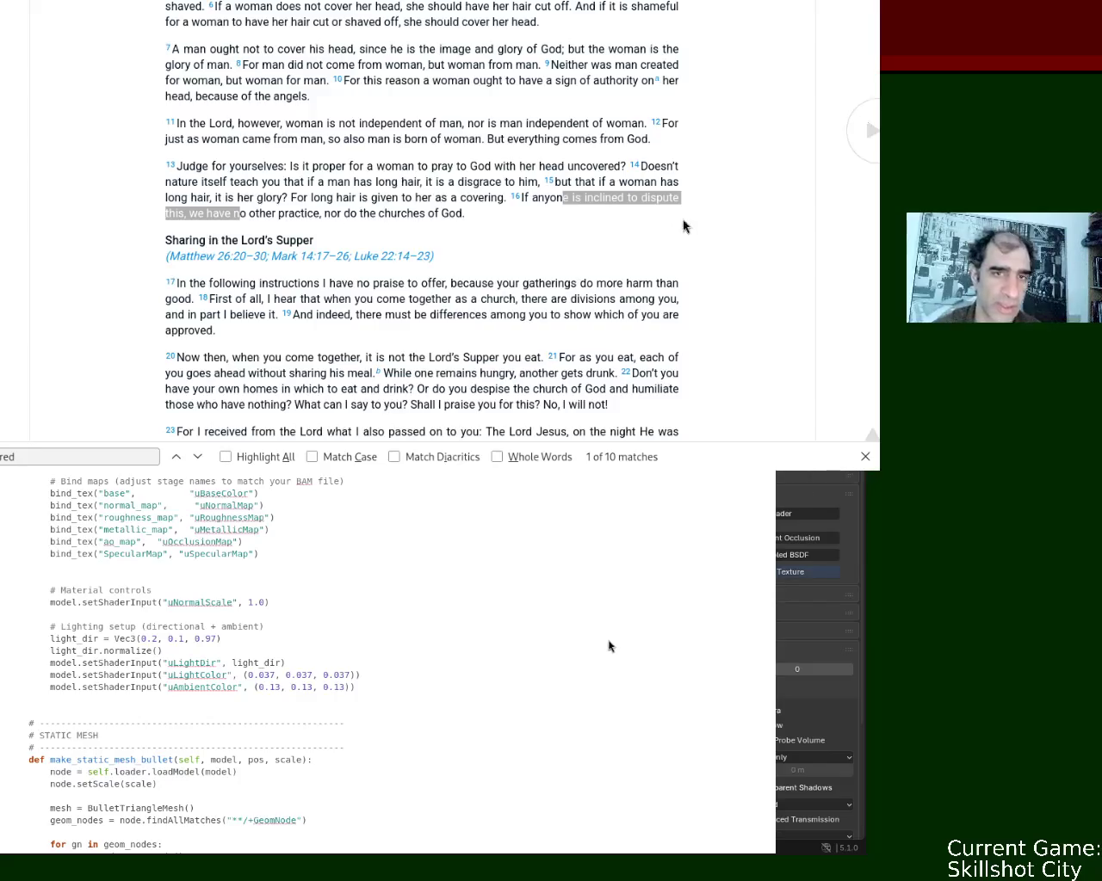
# Nudge the Firefox Bible page window, then hide it with Super+H to reveal main.py.
pyautogui.keyDown('alt'); pyautogui.moveTo(427, 23); pyautogui.dragTo(410, 155); pyautogui.keyUp('alt')
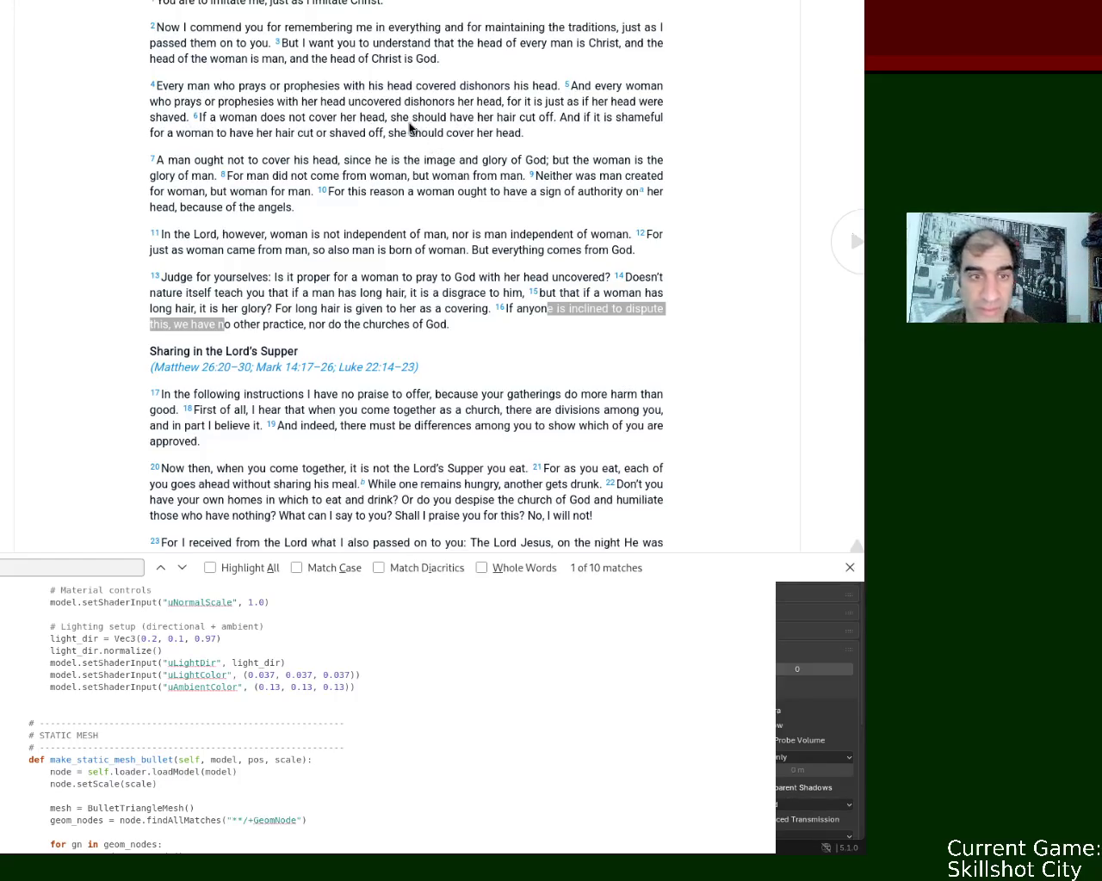
pyautogui.keyDown('alt'); pyautogui.moveTo(410, 125); pyautogui.dragTo(412, 40); pyautogui.keyUp('alt')
pyautogui.press('super+h')
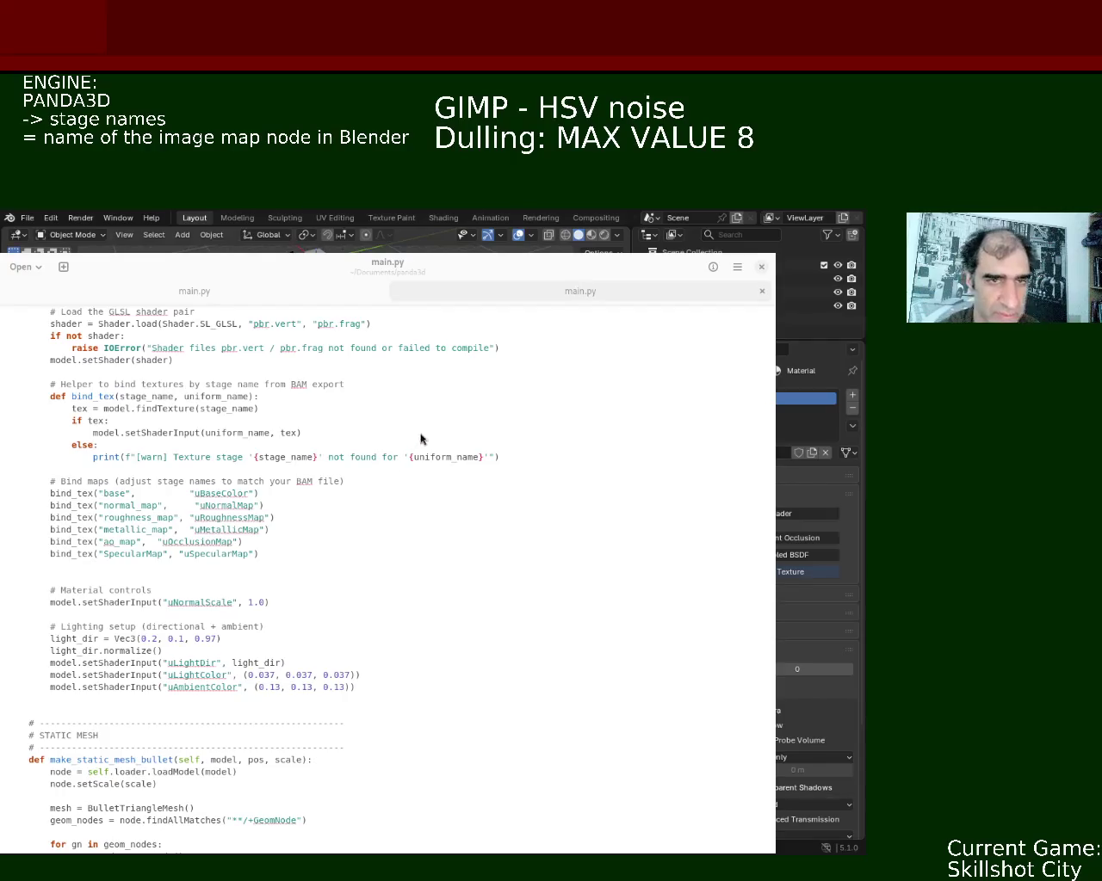
# Resize the main.py editor window larger so it covers Blender, and focus it.
pyautogui.keyDown('super'); pyautogui.moveTo(485, 401); pyautogui.dragTo(573, 332, button='middle'); pyautogui.keyUp('super')
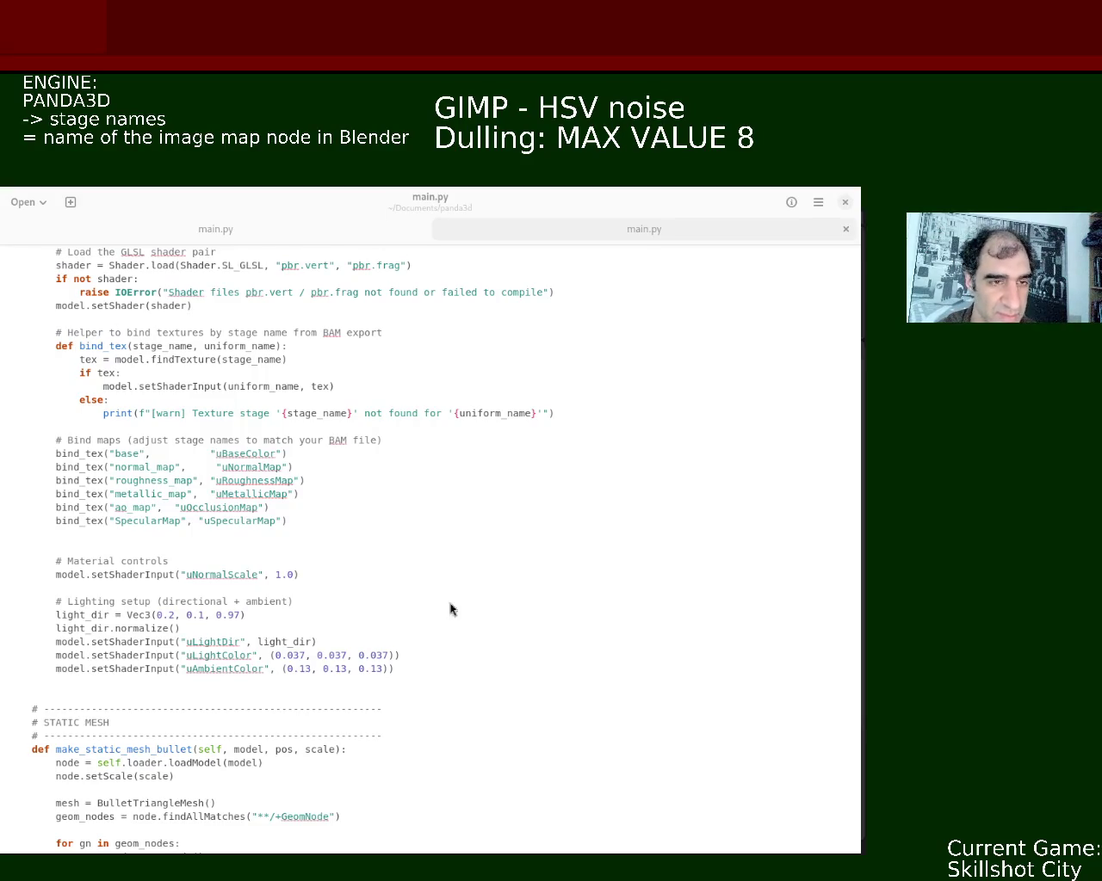
pyautogui.click(470, 466)
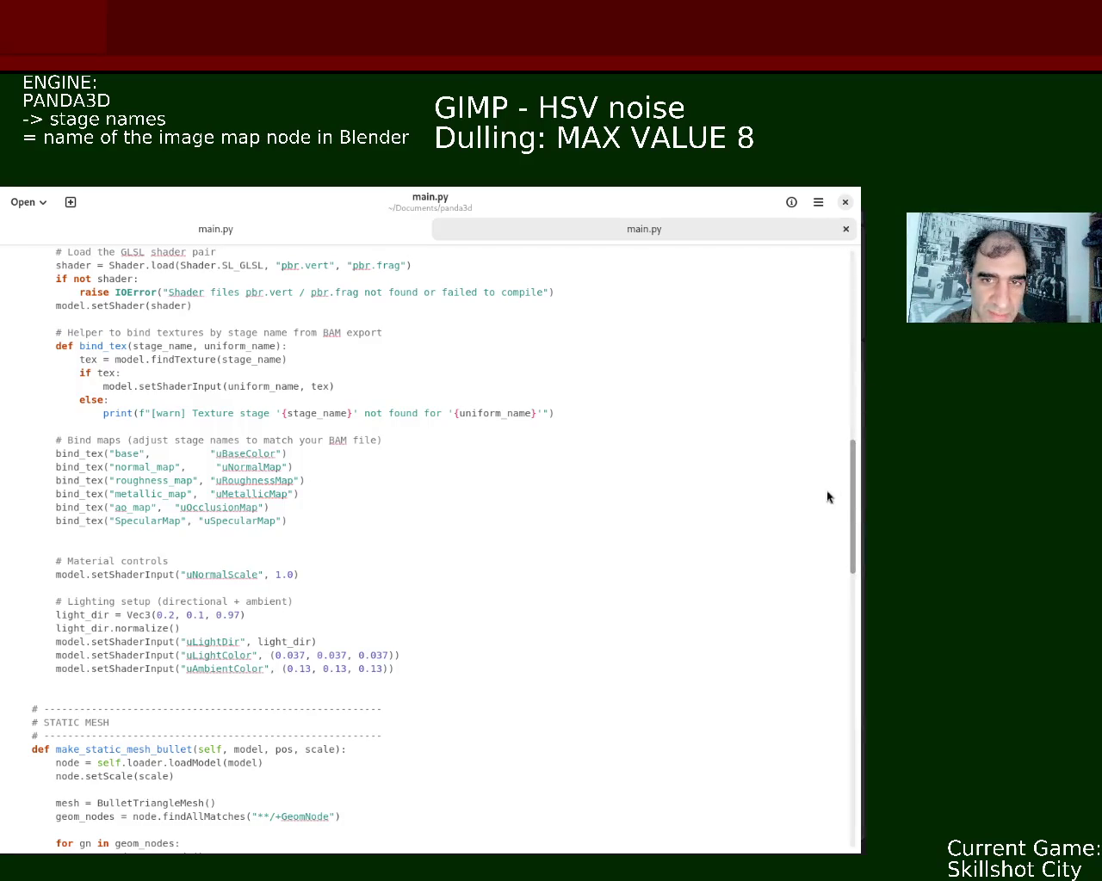
# Scroll main.py to the top, showing the pbr.vert/pbr.frag loading and Game class setup.
pyautogui.moveTo(850, 507)
pyautogui.mouseDown()
pyautogui.moveTo(843, 331)
pyautogui.moveTo(797, 835)
pyautogui.moveTo(846, 580)
pyautogui.mouseUp()
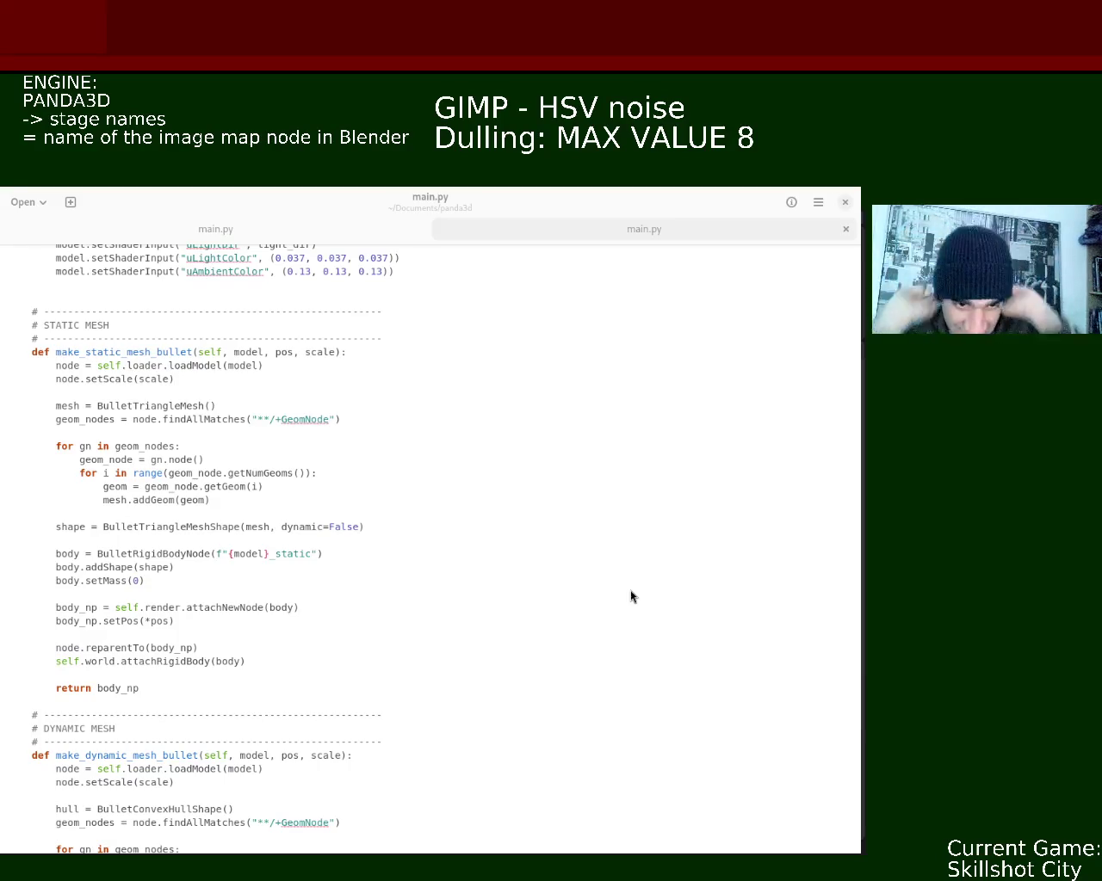
pyautogui.click(555, 433)
pyautogui.moveTo(852, 567)
pyautogui.mouseDown()
pyautogui.moveTo(865, 265)
pyautogui.moveTo(625, 512)
pyautogui.mouseUp()
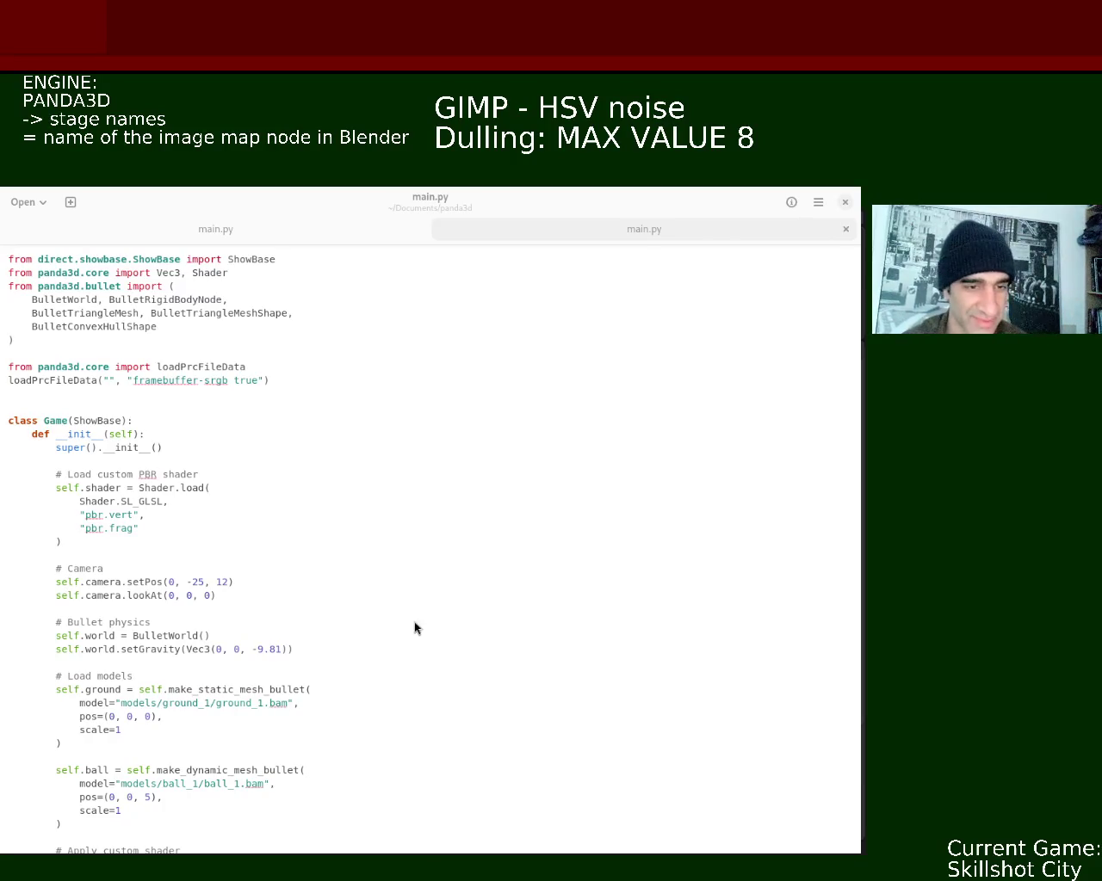
pyautogui.click(506, 464)
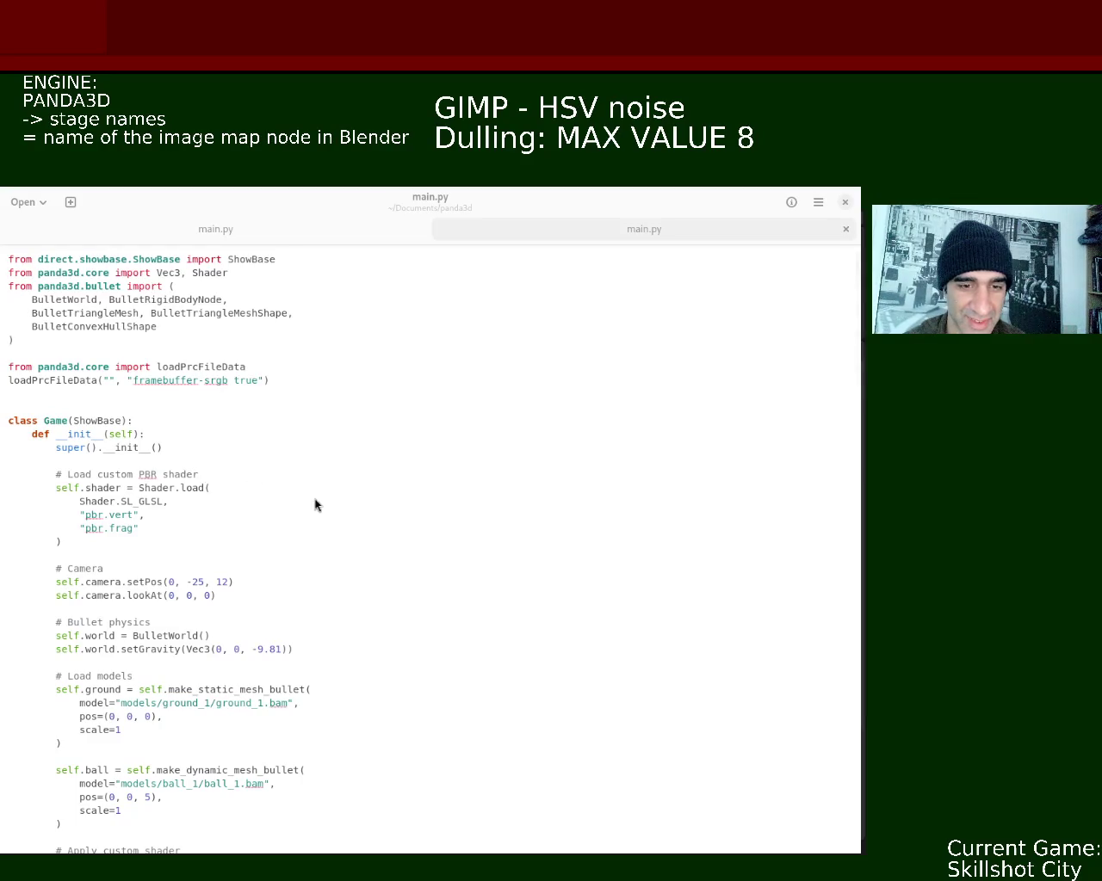
pyautogui.click(540, 447)
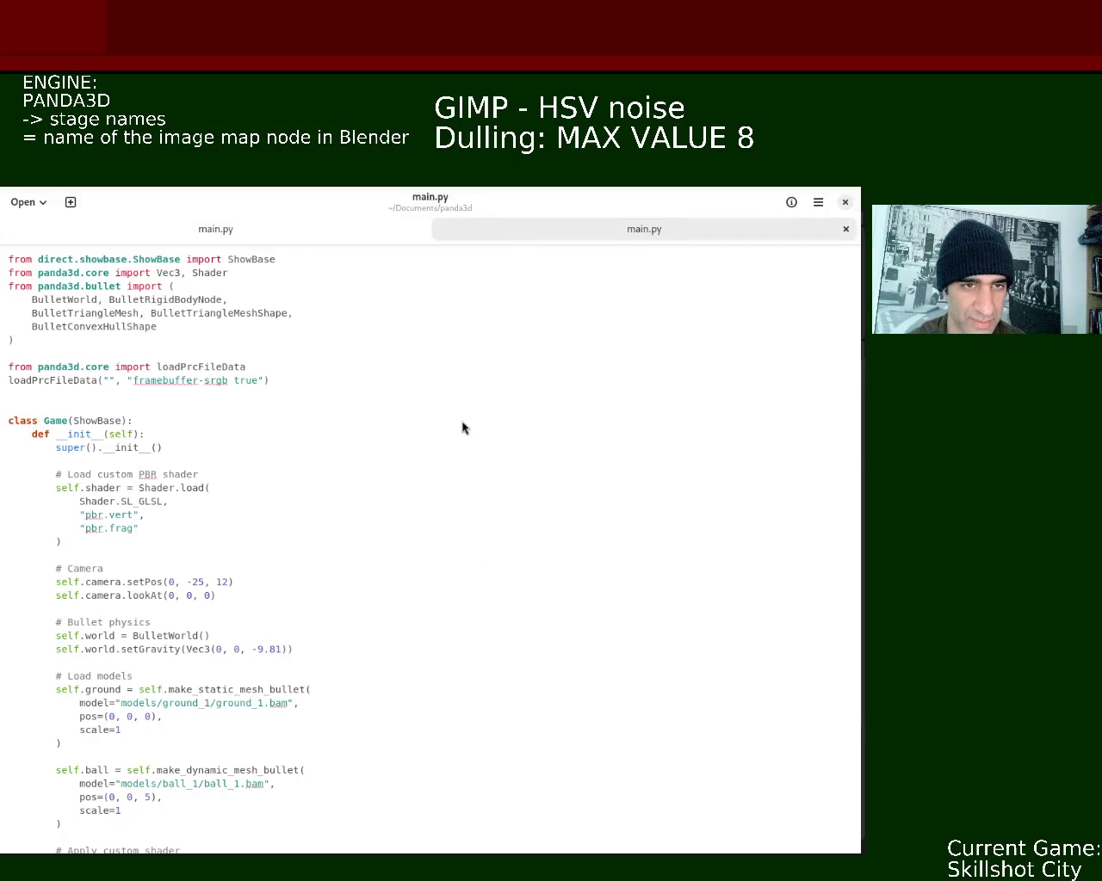
pyautogui.moveTo(859, 303)
pyautogui.moveTo(858, 301)
pyautogui.mouseDown()
pyautogui.moveTo(843, 430)
pyautogui.moveTo(858, 696)
pyautogui.moveTo(858, 258)
pyautogui.mouseUp()
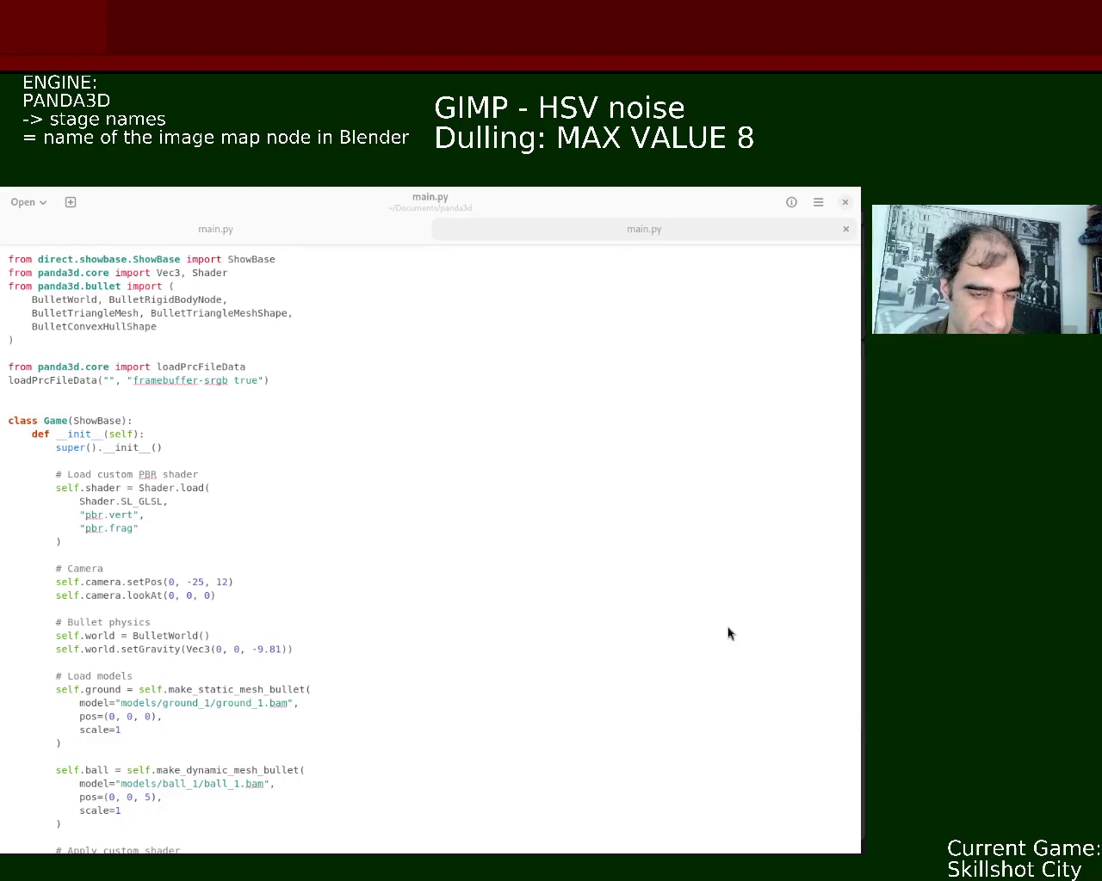
pyautogui.click(548, 362)
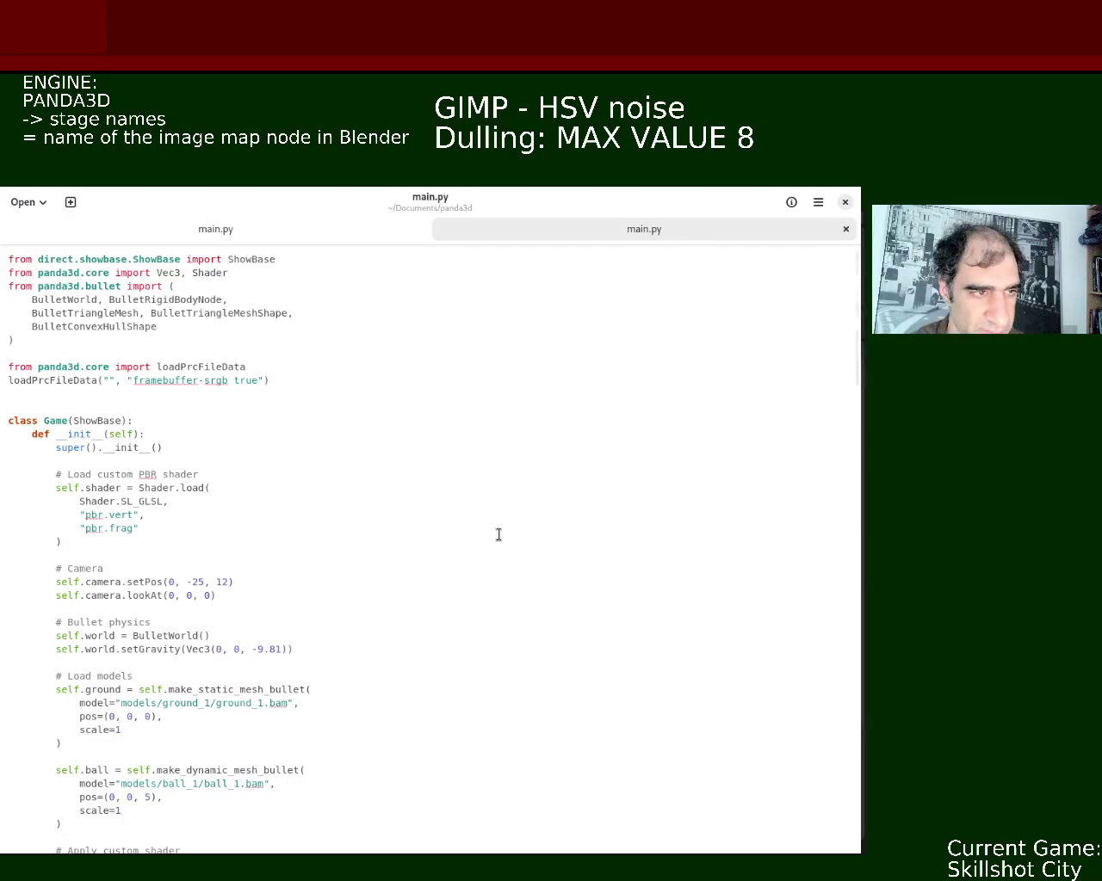
pyautogui.scroll(-1, 863, 376)
pyautogui.scroll(1, 865, 353)
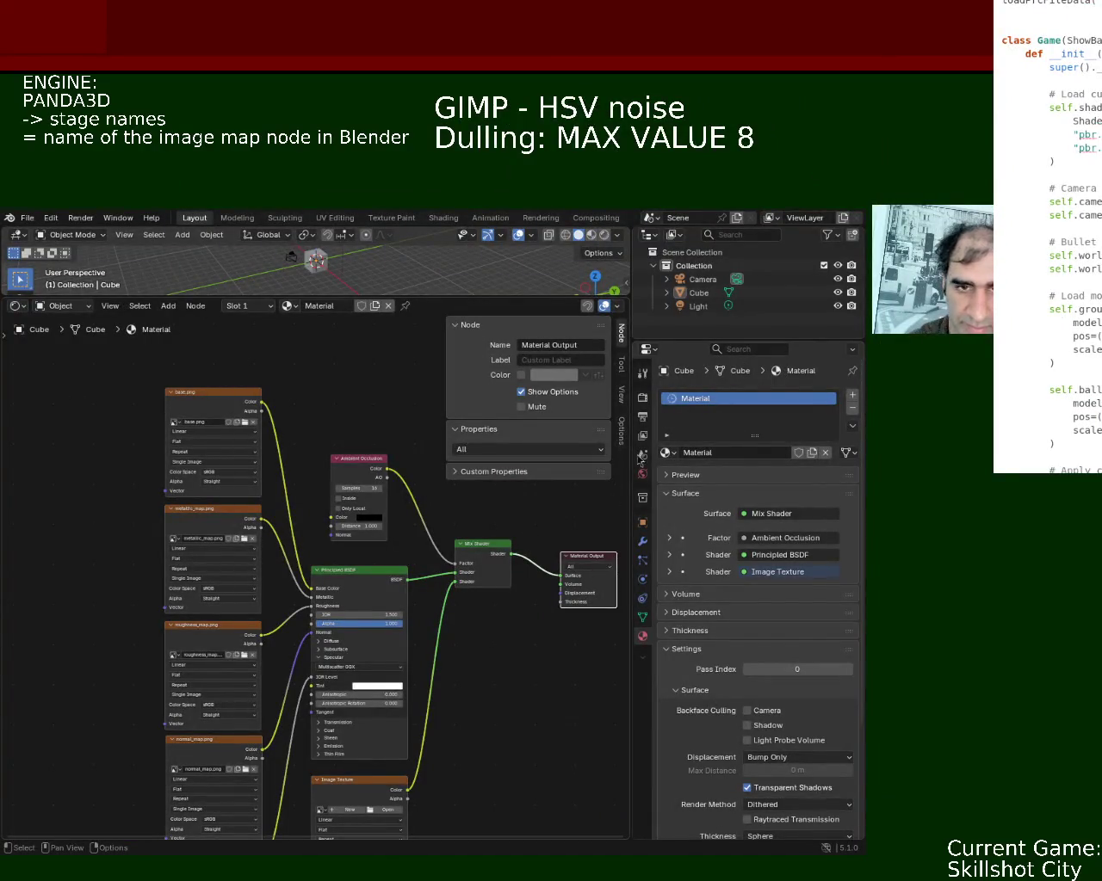
# Enlarge the 3D view above the node editor and save ground_1.blend.
pyautogui.moveTo(503, 296); pyautogui.dragTo(495, 494)
pyautogui.moveTo(442, 421); pyautogui.dragTo(395, 391, button='middle')
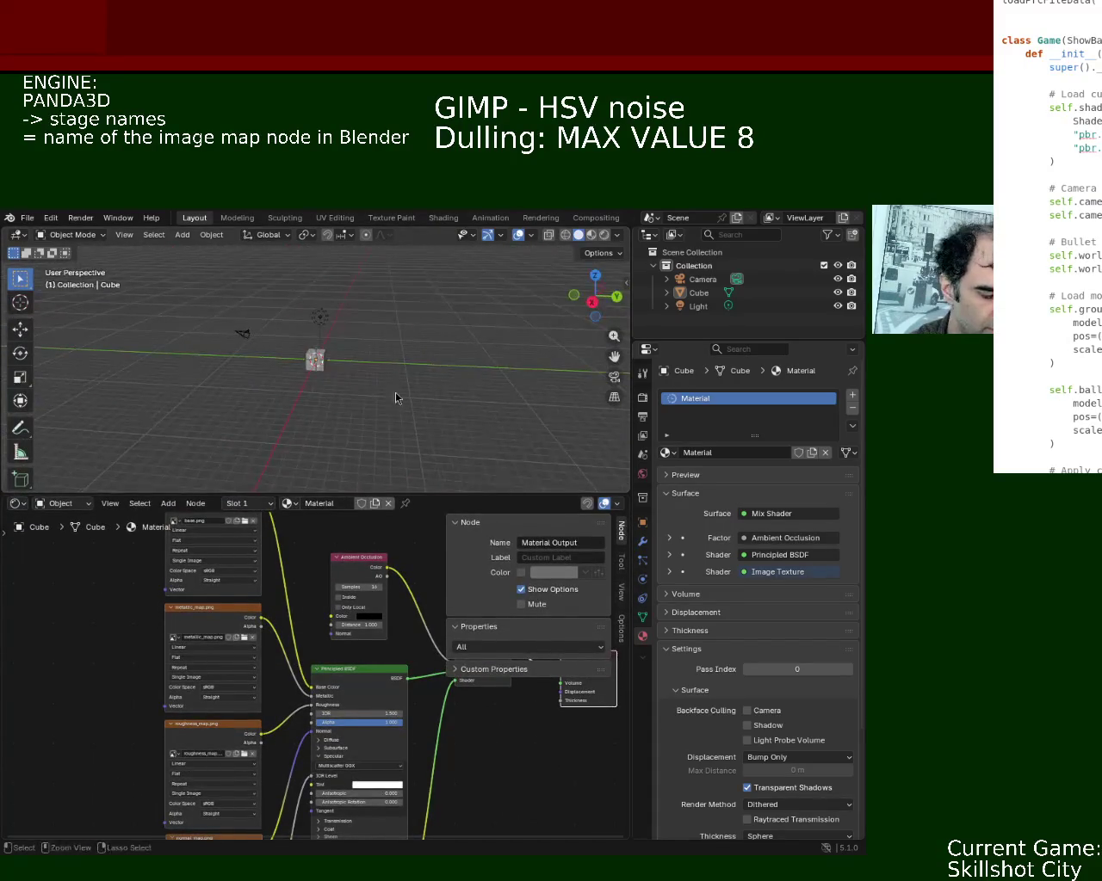
pyautogui.hotkey('ctrl', 's')
pyautogui.click(28, 218)
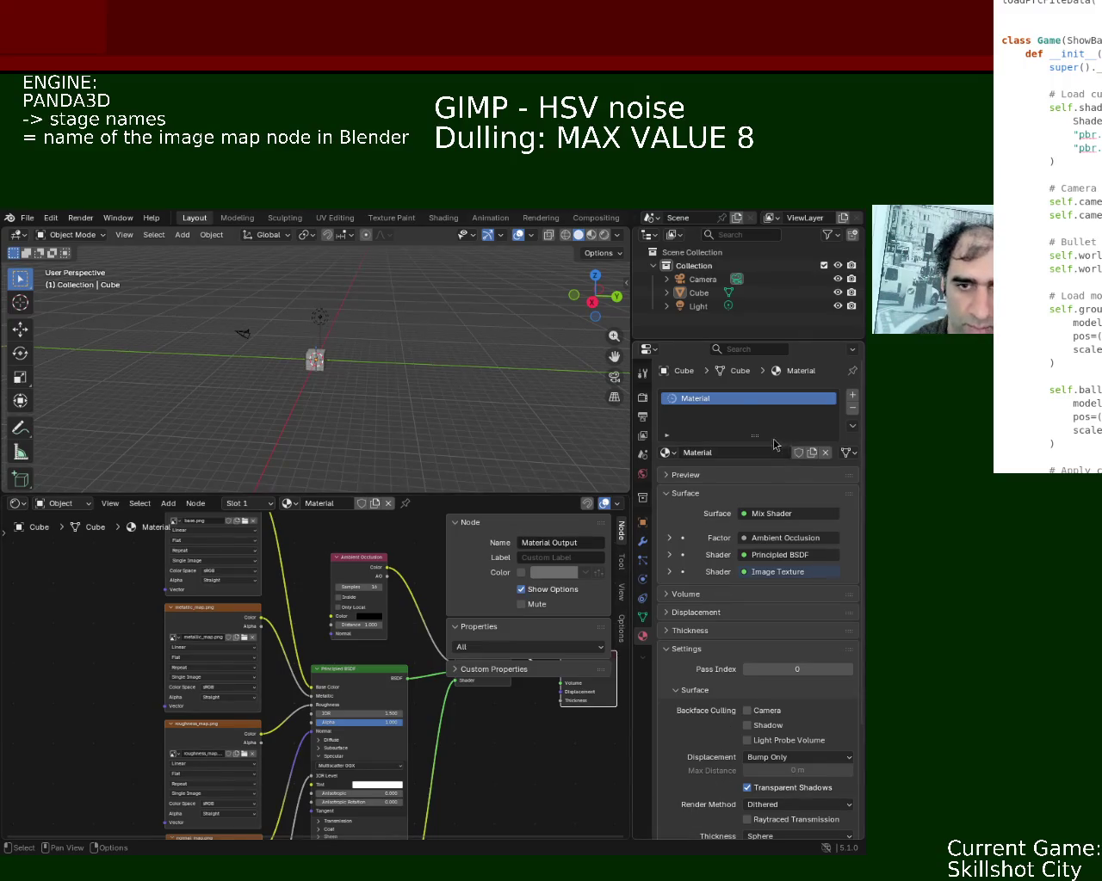
# Delete the Light and Camera in the Outliner, leaving the Cube selected.
pyautogui.click(698, 307)
pyautogui.press('Delete')
pyautogui.click(706, 277)
pyautogui.press('Delete')
pyautogui.click(698, 280)
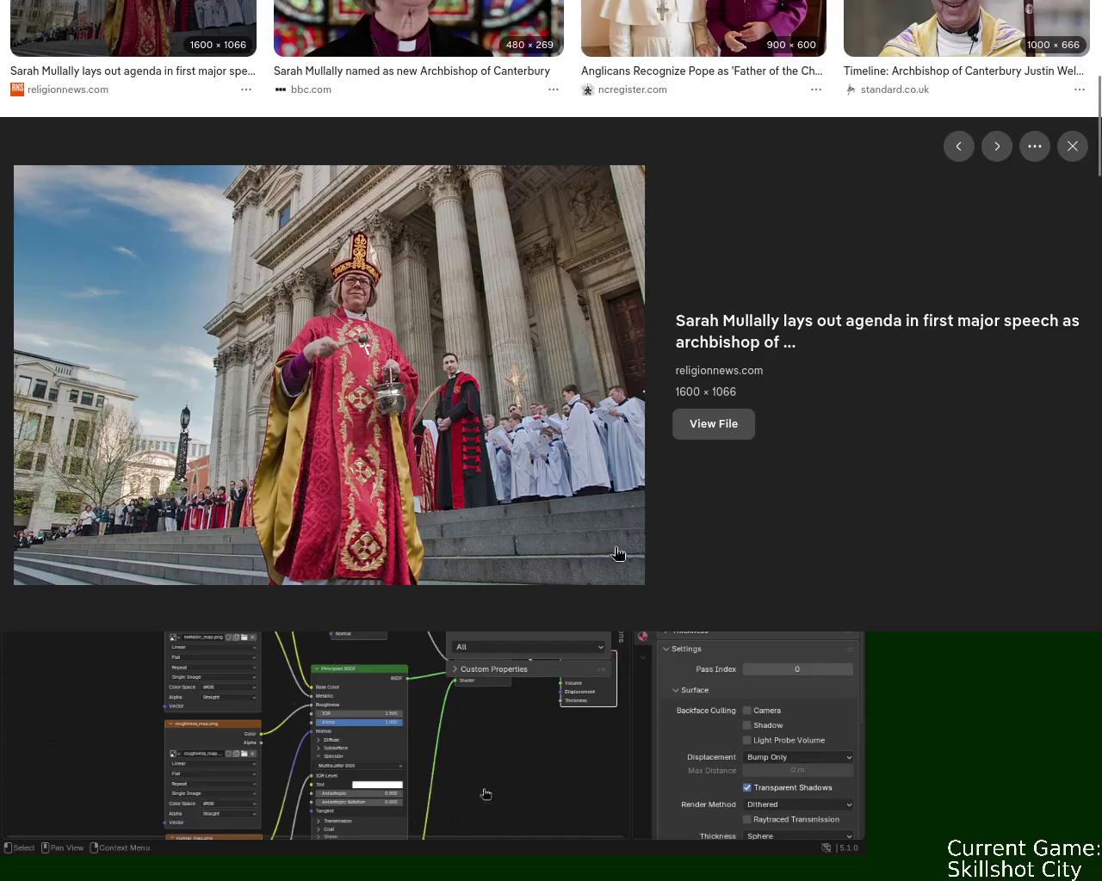
# Scroll down through the 'archbishop england canterbury' image results.
pyautogui.scroll(-2, 1097, 129)
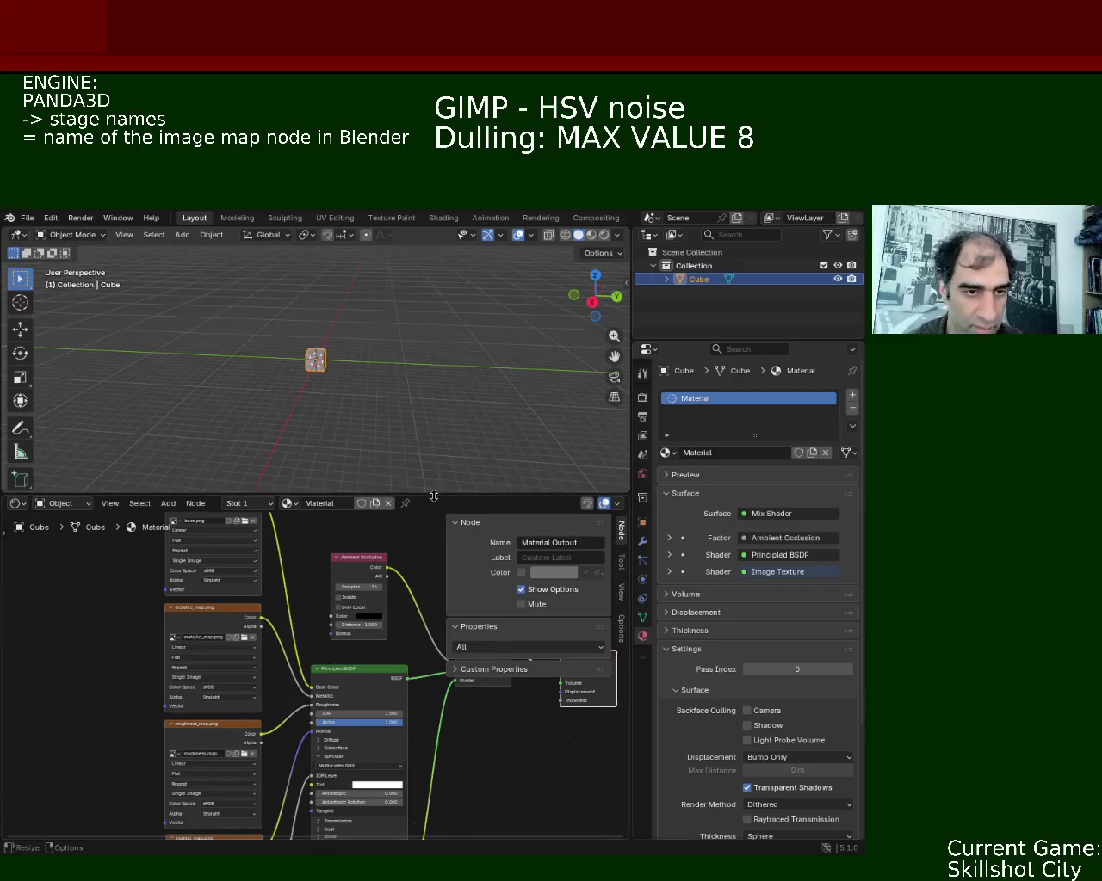
# Raise the viewport border and pan the node graph to show the image nodes and Mix Shader.
pyautogui.moveTo(351, 497); pyautogui.dragTo(351, 435)
pyautogui.moveTo(351, 503); pyautogui.dragTo(336, 526, button='middle')
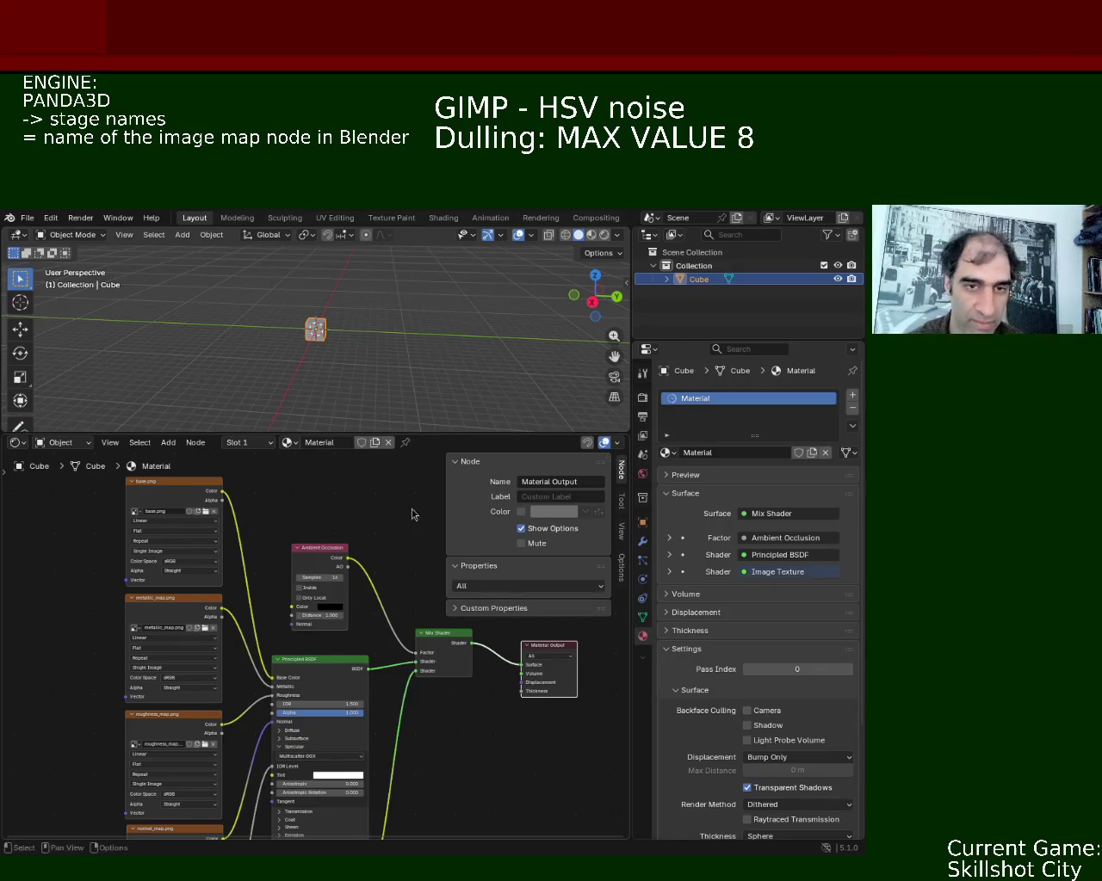
pyautogui.moveTo(427, 432); pyautogui.dragTo(427, 377)
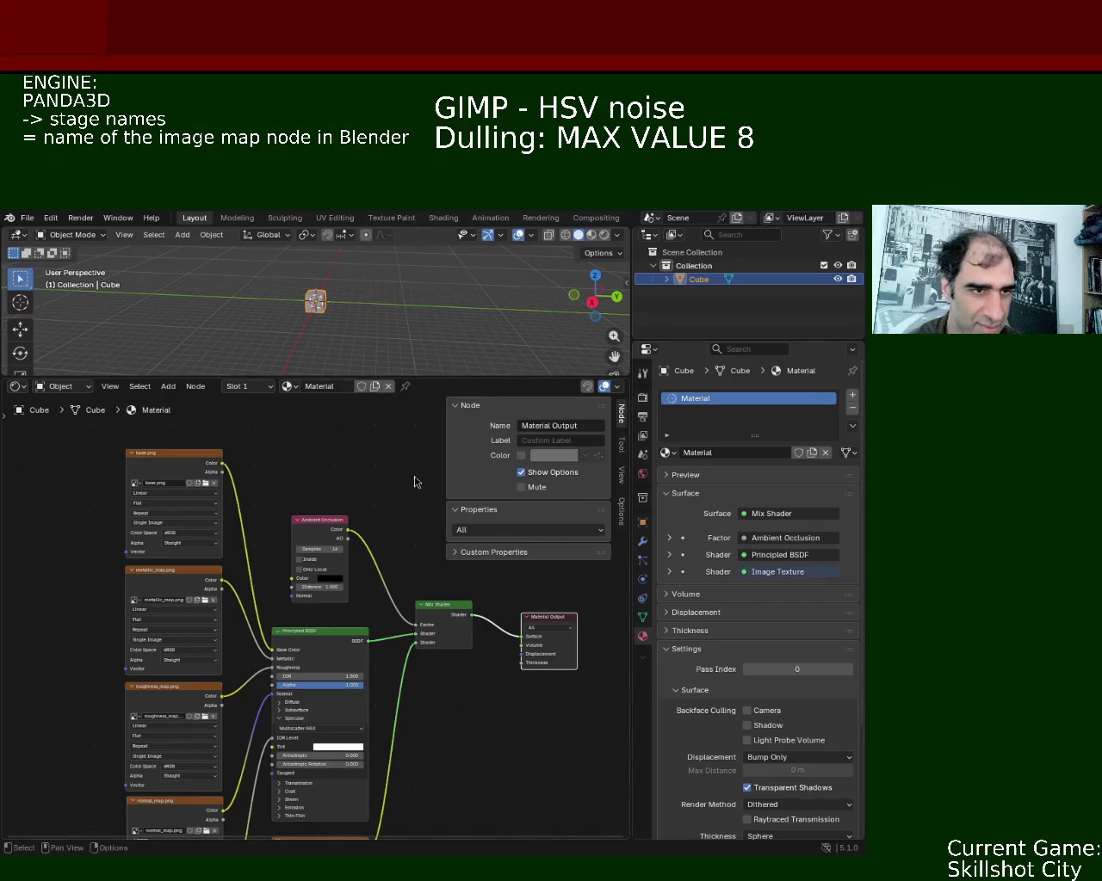
# Zoom the node tree to check the normal_map.png and SpecularMap.png nodes, then save ground_1.blend.
pyautogui.scroll(-1, 359, 516)
pyautogui.scroll(-1, 359, 517)
pyautogui.scroll(2, 418, 688)
pyautogui.scroll(2, 428, 617)
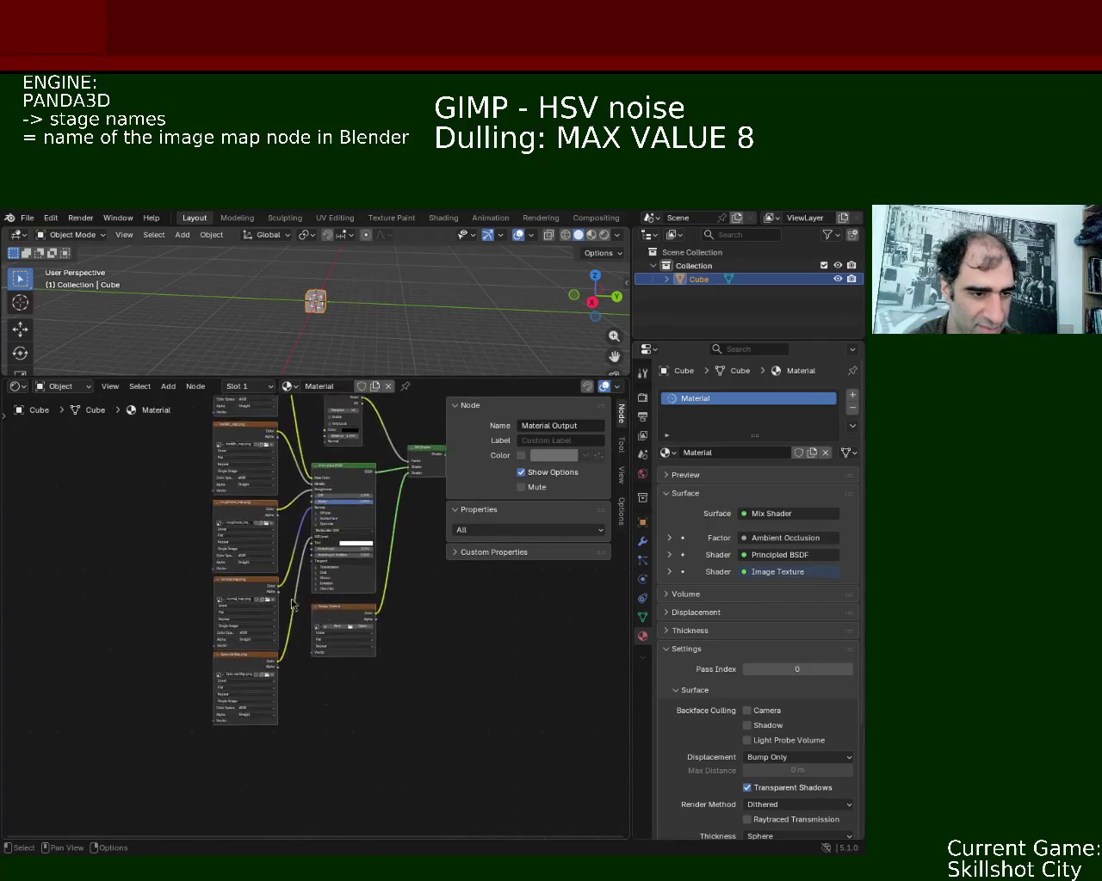
pyautogui.scroll(2, 250, 595)
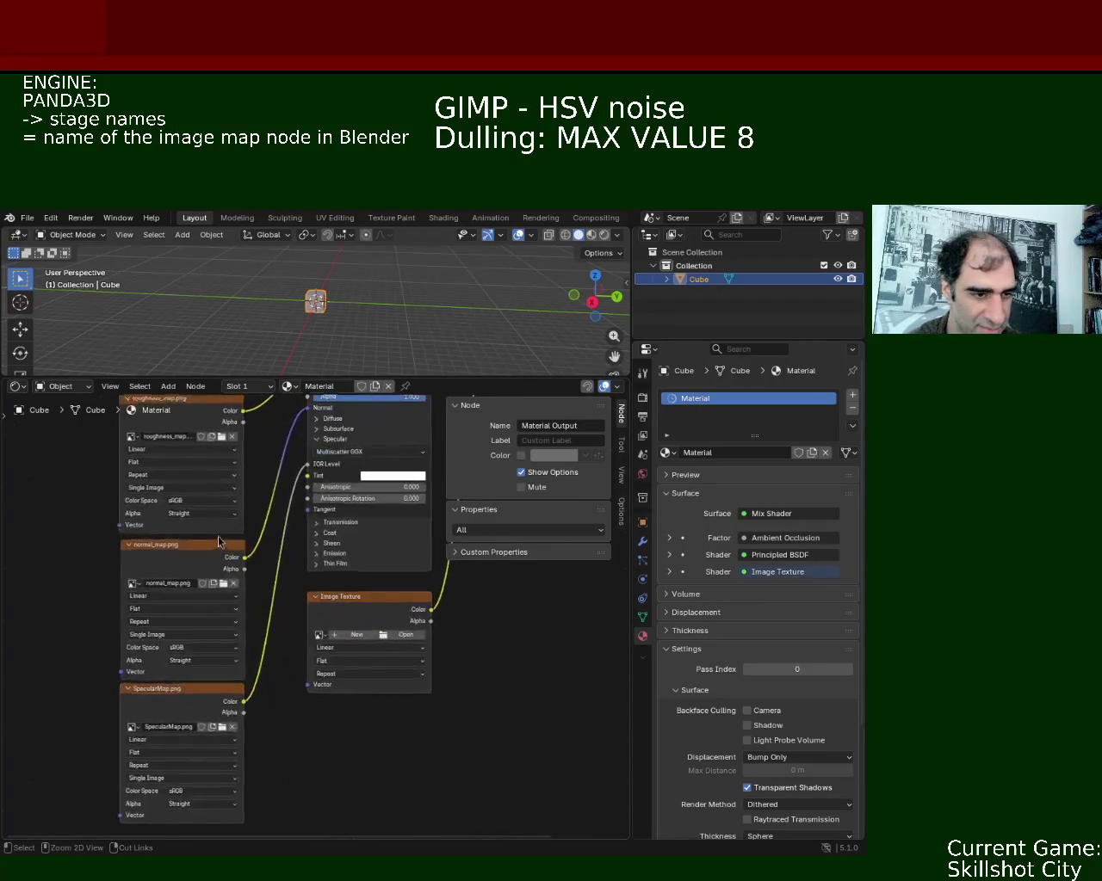
pyautogui.hotkey('ctrl', 's')
pyautogui.click(27, 218)
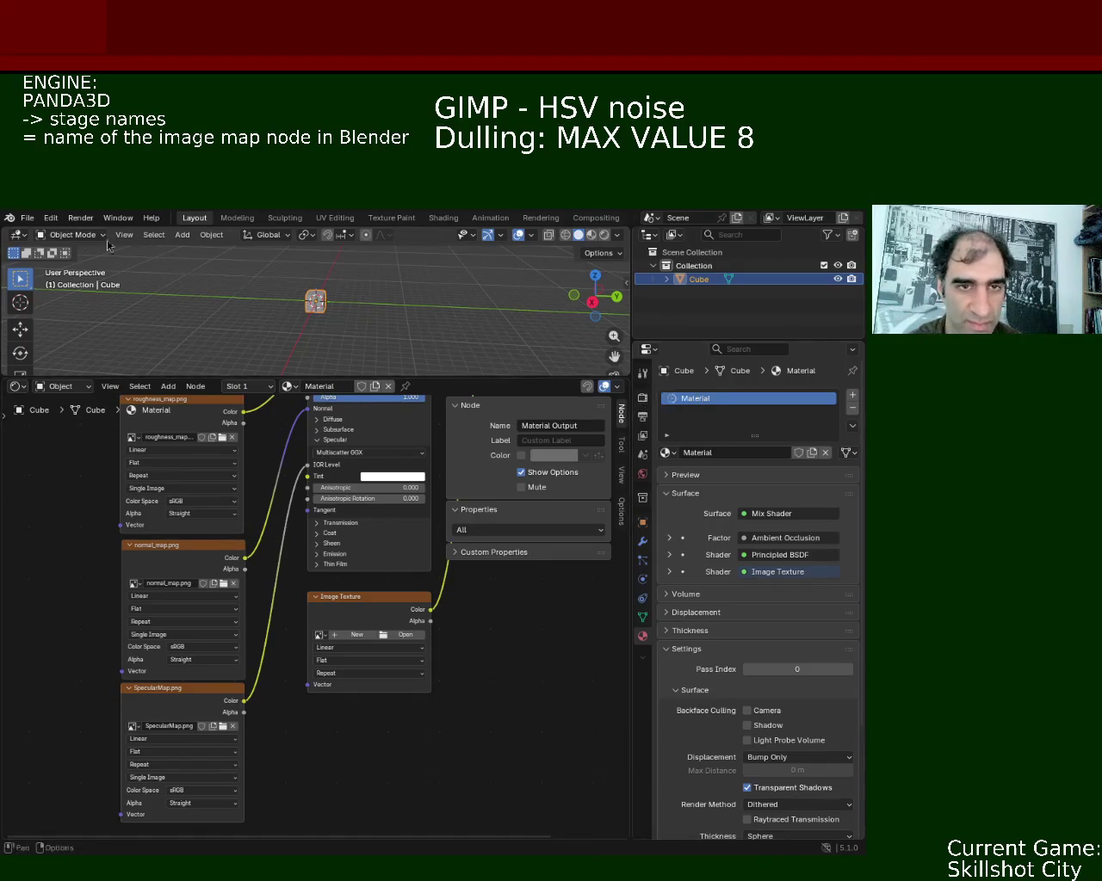
pyautogui.click(27, 218)
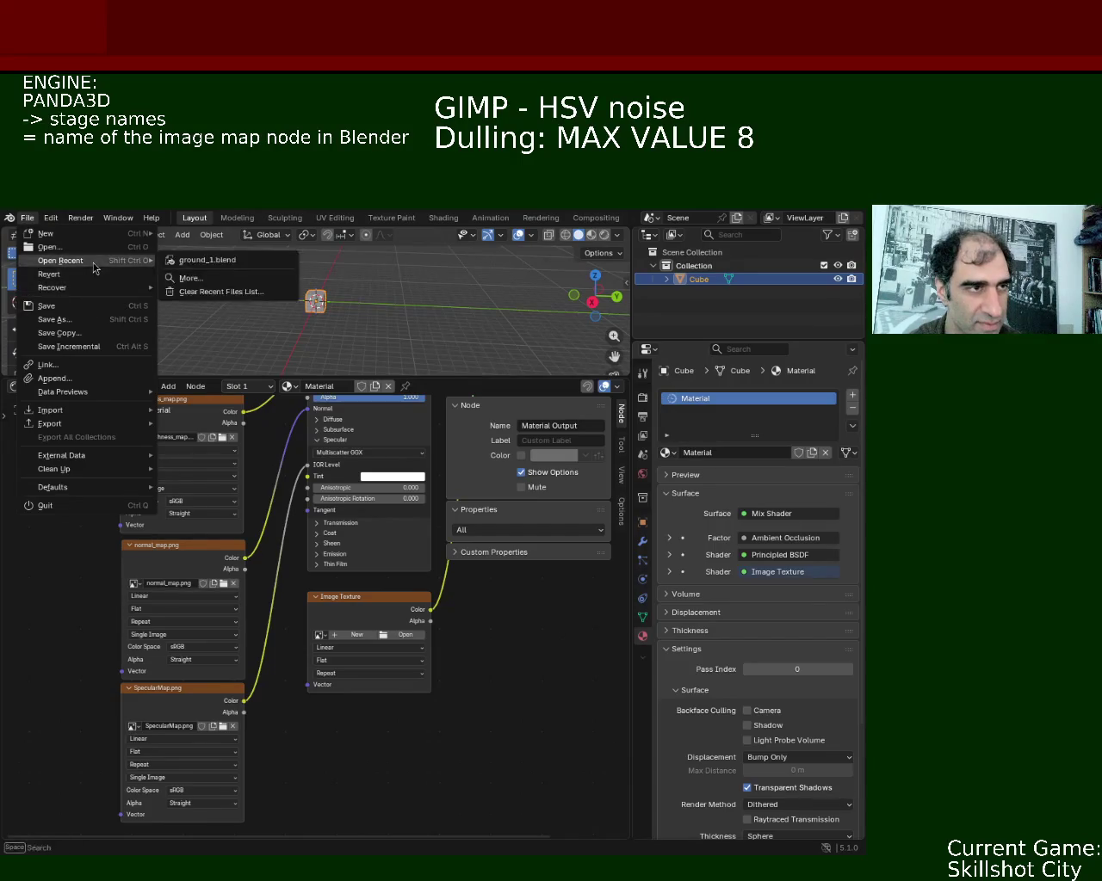
# Reopen the File menu to review import and recent-file options, then widen the 3D view.
pyautogui.press('Escape')
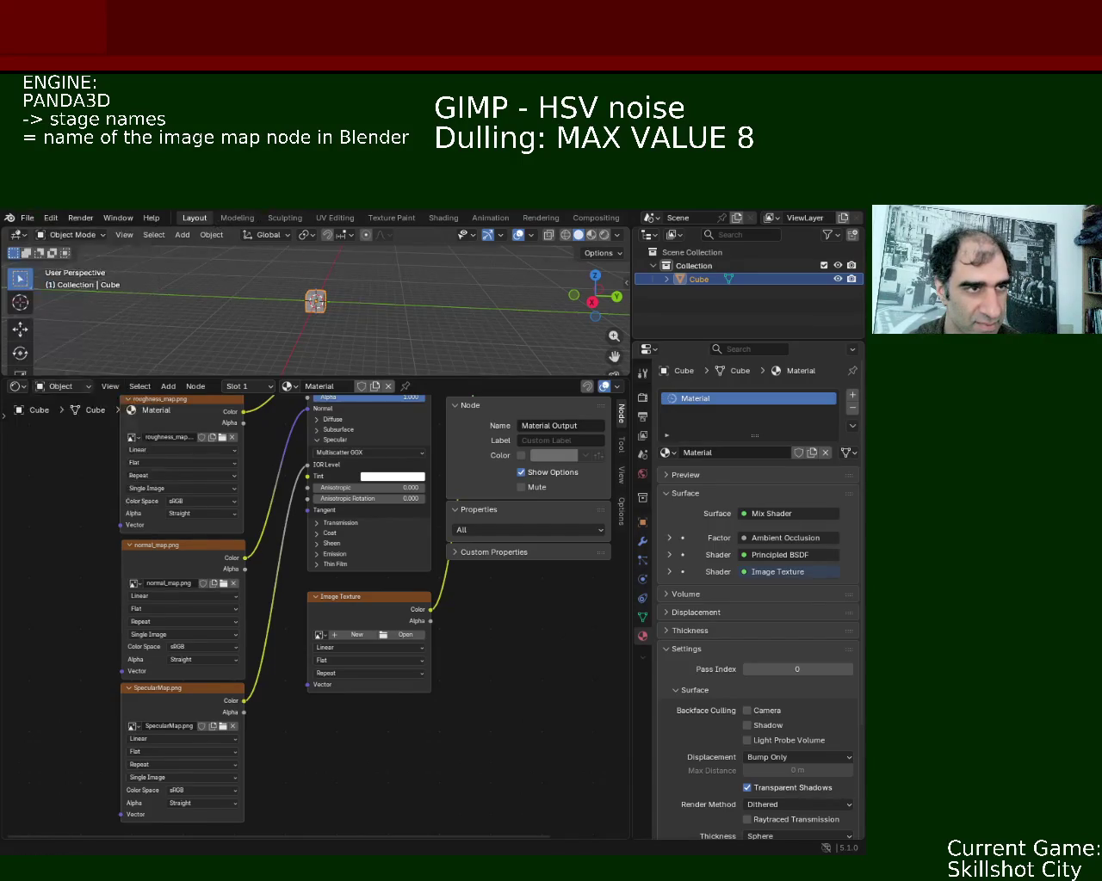
pyautogui.click(35, 216)
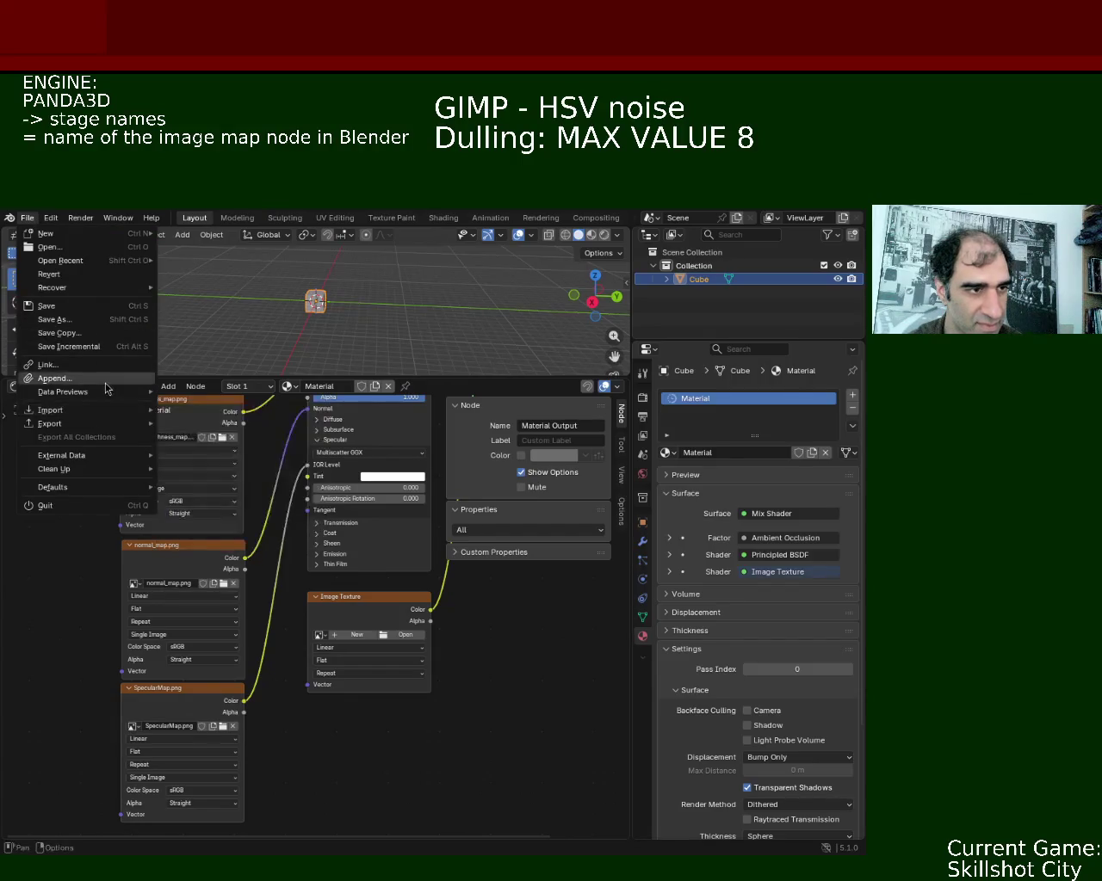
pyautogui.moveTo(50, 409)
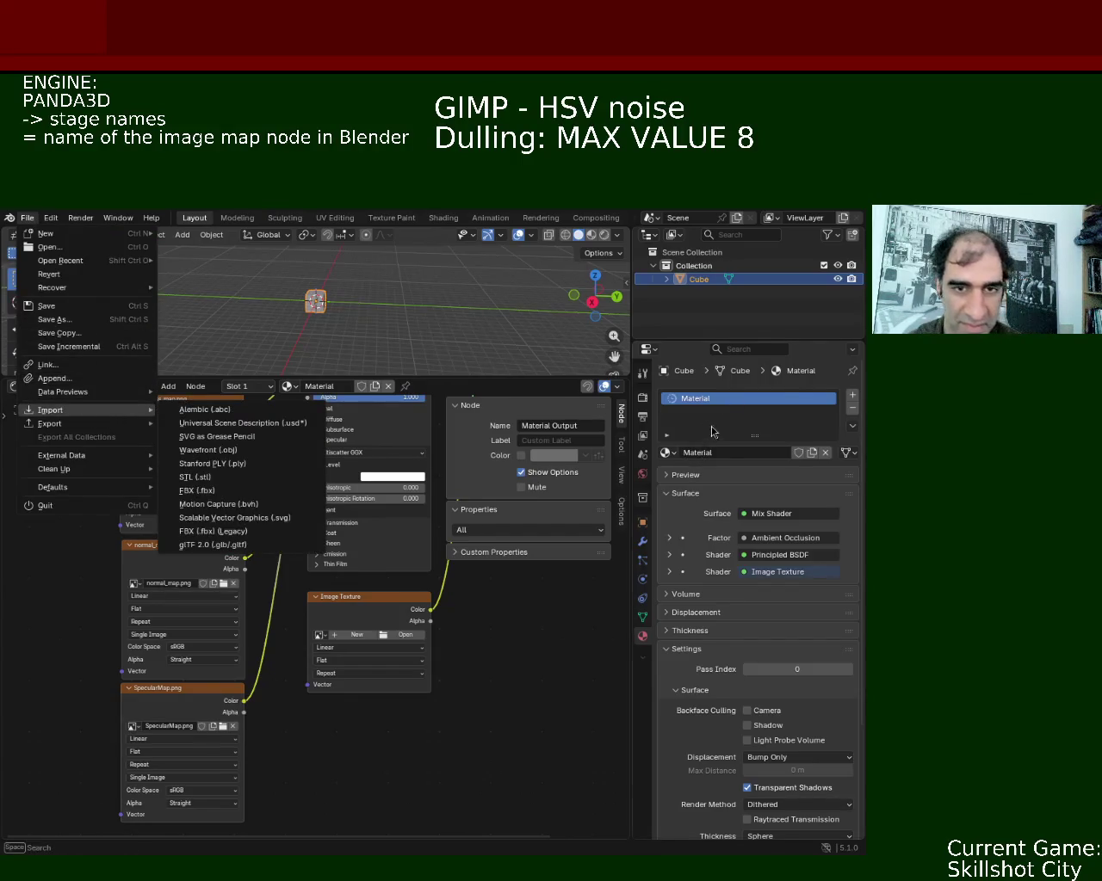
pyautogui.click(27, 218)
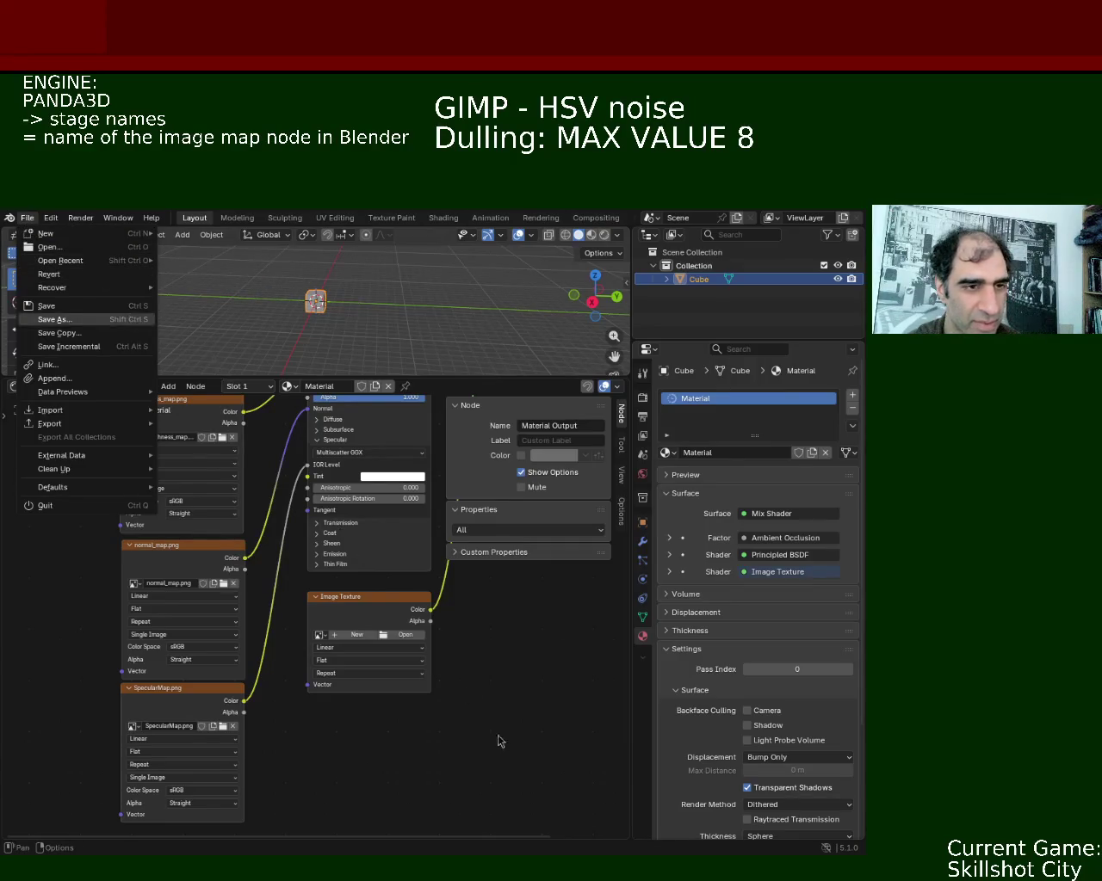
pyautogui.moveTo(439, 382); pyautogui.dragTo(439, 575)
# Switch viewport shading to Material Preview, then Rendered, and orbit close around the cube.
pyautogui.scroll(3, 337, 371)
pyautogui.moveTo(628, 290); pyautogui.dragTo(634, 290)
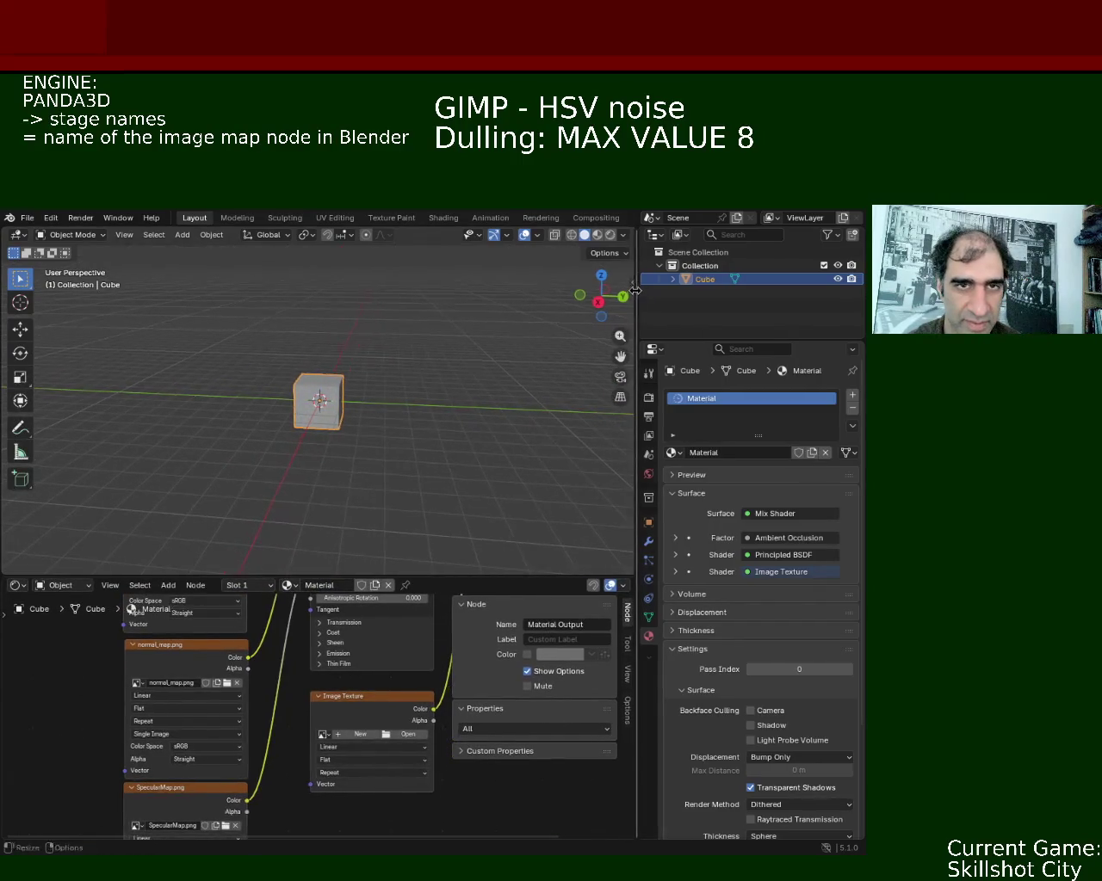
pyautogui.click(591, 235)
pyautogui.moveTo(376, 394)
pyautogui.mouseDown(button='middle')
pyautogui.moveTo(398, 411)
pyautogui.moveTo(343, 417)
pyautogui.mouseUp(button='middle')
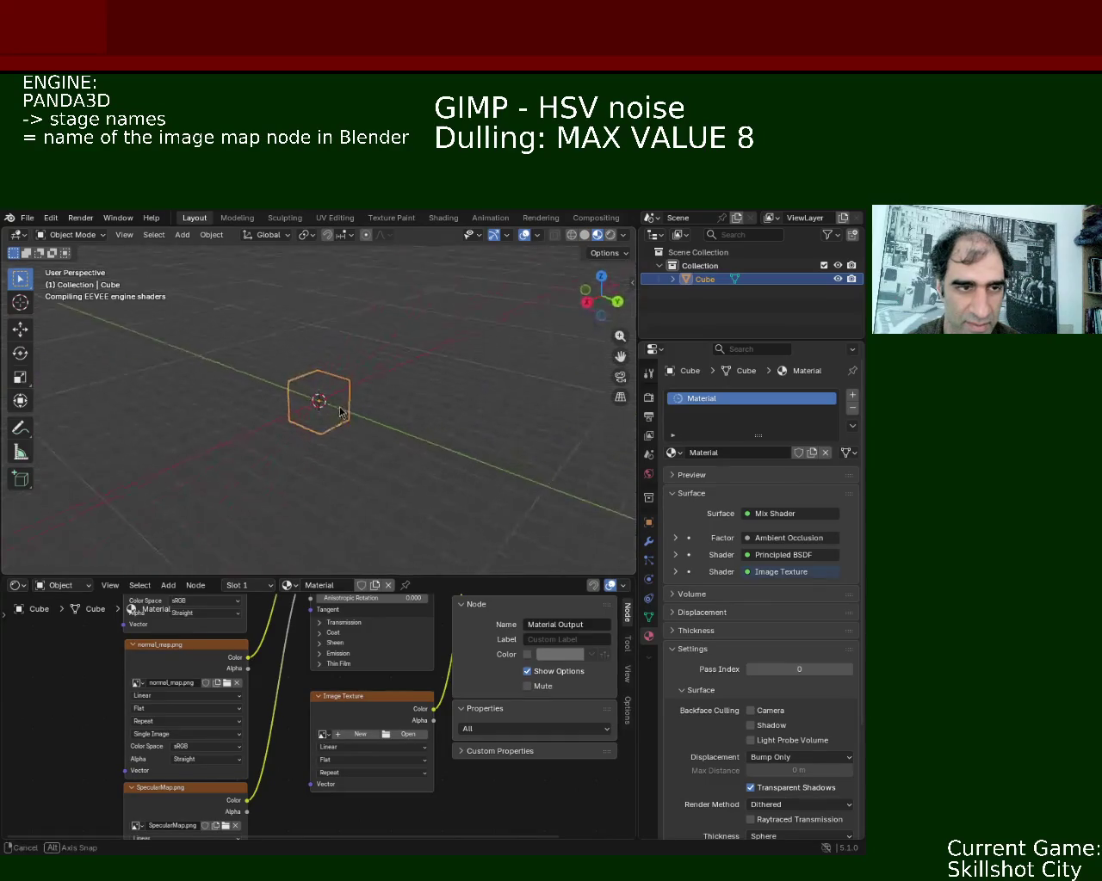
pyautogui.click(610, 235)
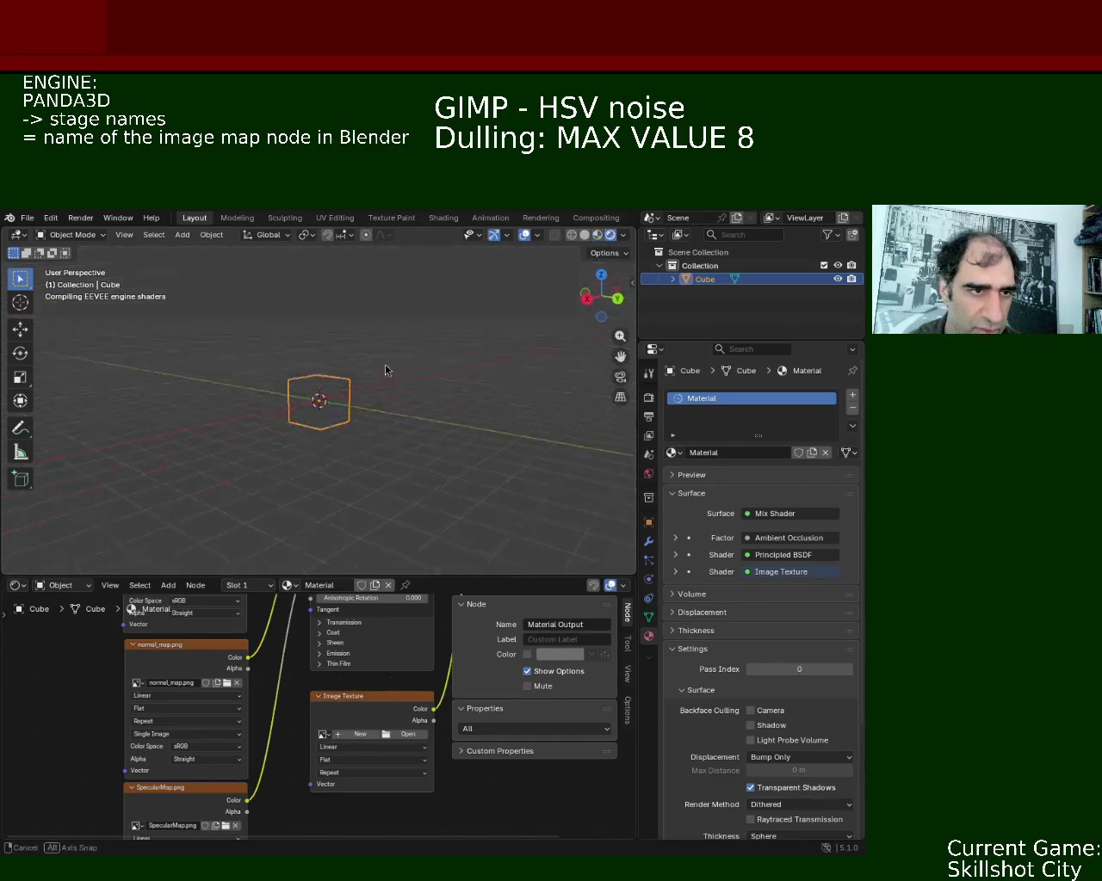
pyautogui.moveTo(381, 376)
pyautogui.mouseDown(button='middle')
pyautogui.moveTo(364, 421)
pyautogui.moveTo(357, 341)
pyautogui.mouseUp(button='middle')
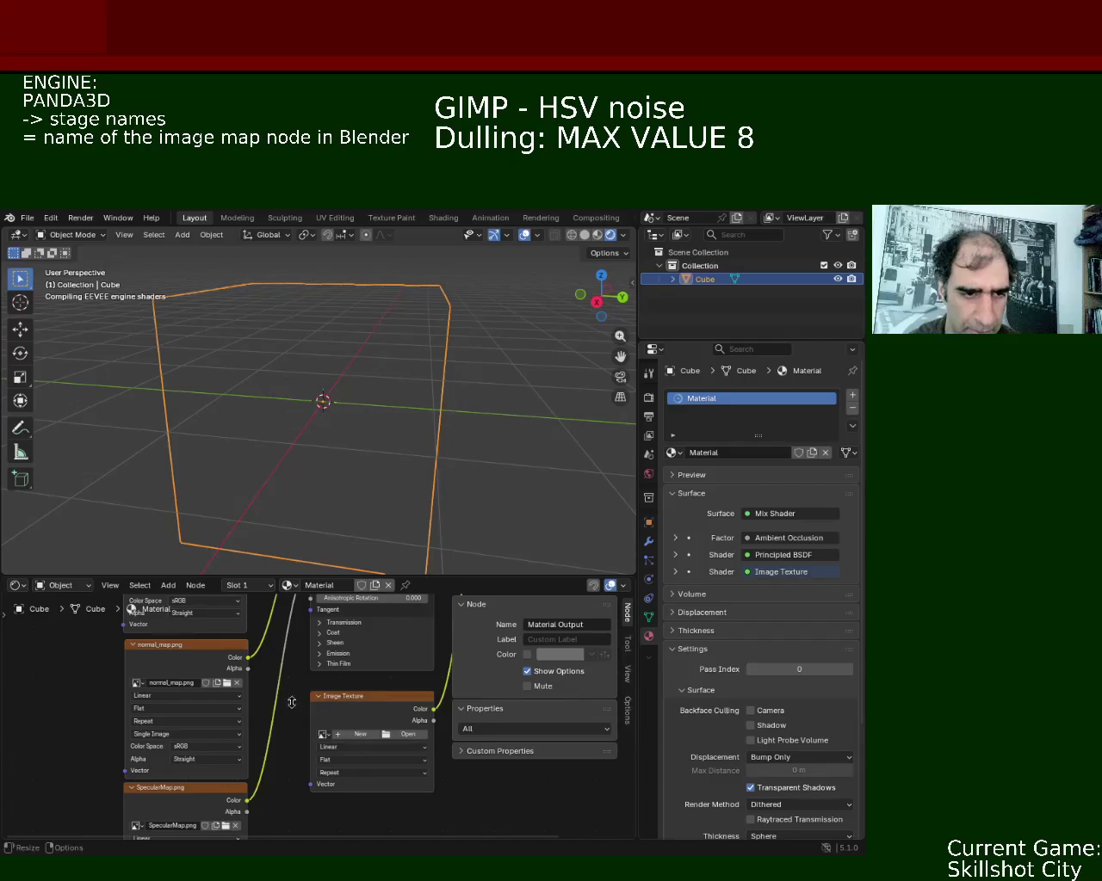
# Enlarge the node editor and load ao_map.png into the empty Image Texture node.
pyautogui.moveTo(293, 574); pyautogui.dragTo(292, 398)
pyautogui.scroll(-3, 300, 648)
pyautogui.scroll(-3, 301, 648)
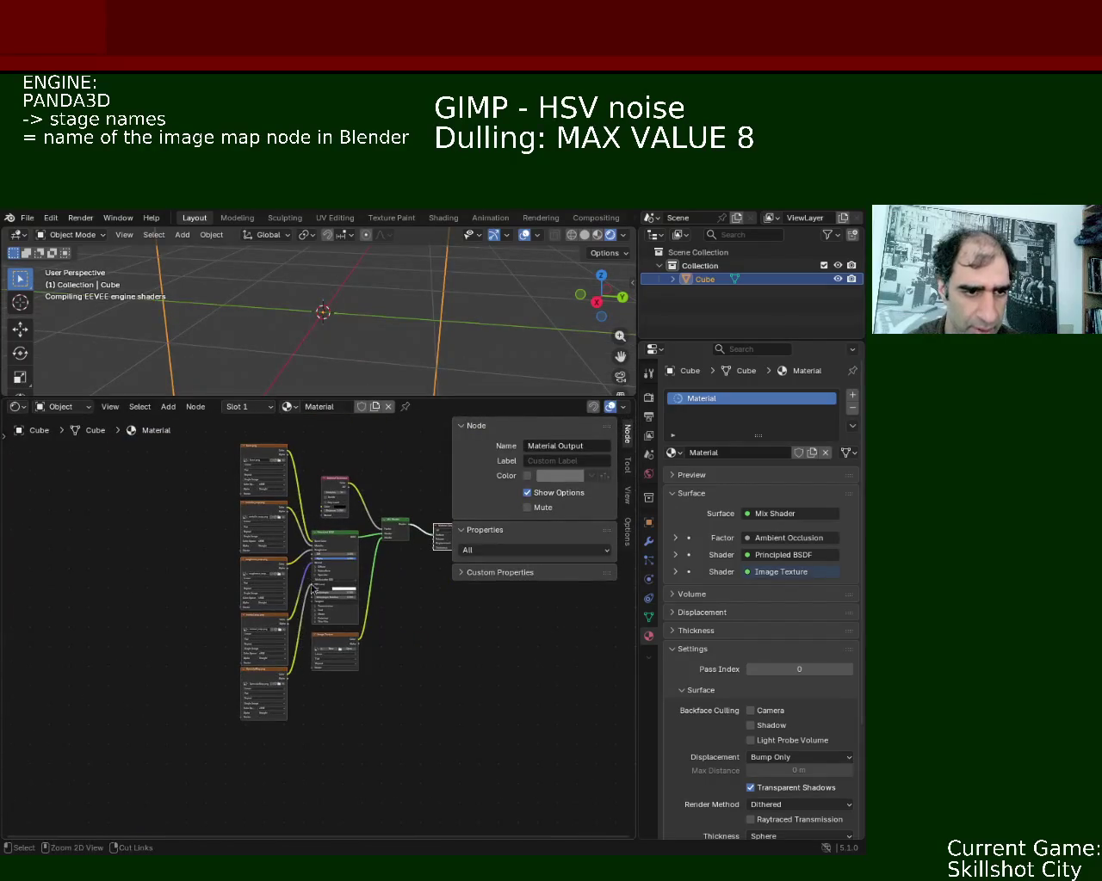
pyautogui.scroll(5, 437, 644)
pyautogui.click(414, 602)
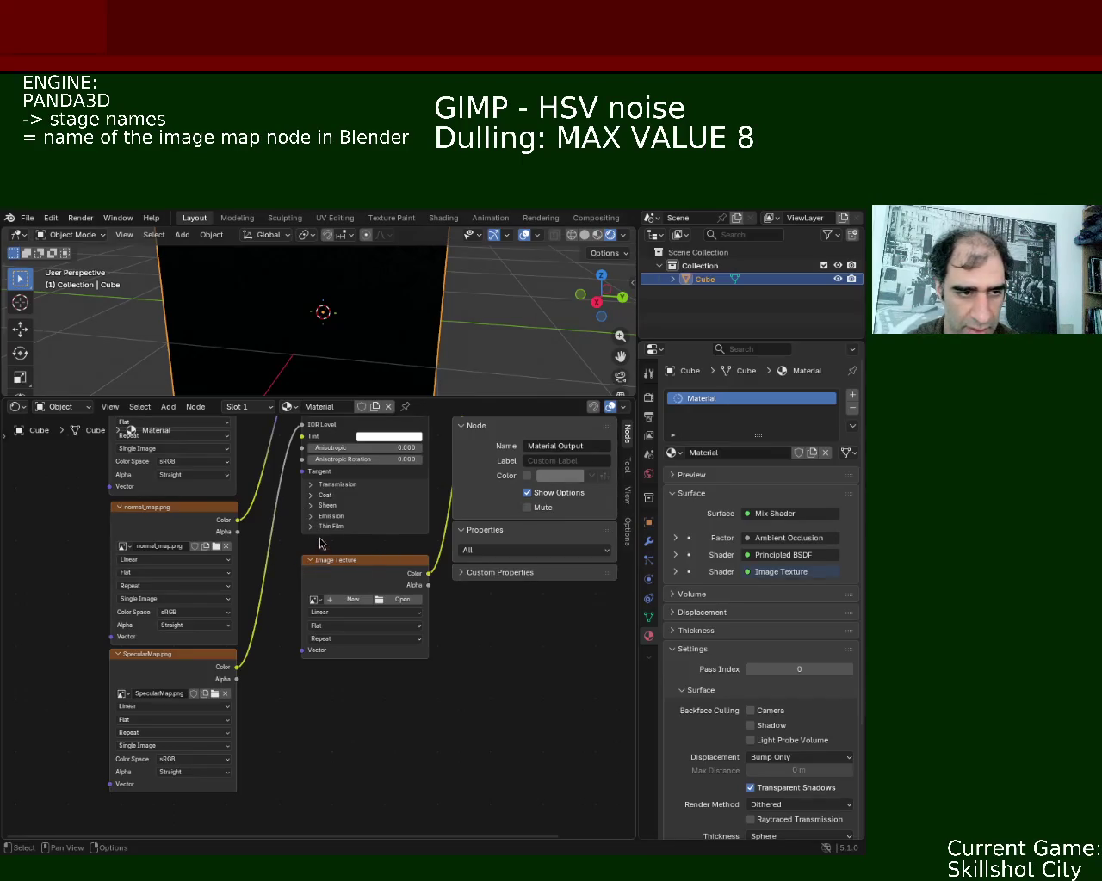
pyautogui.click(486, 329)
# Return the 3D view to a front view of the Cube after a slight orbit.
pyautogui.moveTo(487, 329)
pyautogui.mouseDown(button='middle')
pyautogui.moveTo(478, 320)
pyautogui.moveTo(446, 345)
pyautogui.mouseUp(button='middle')
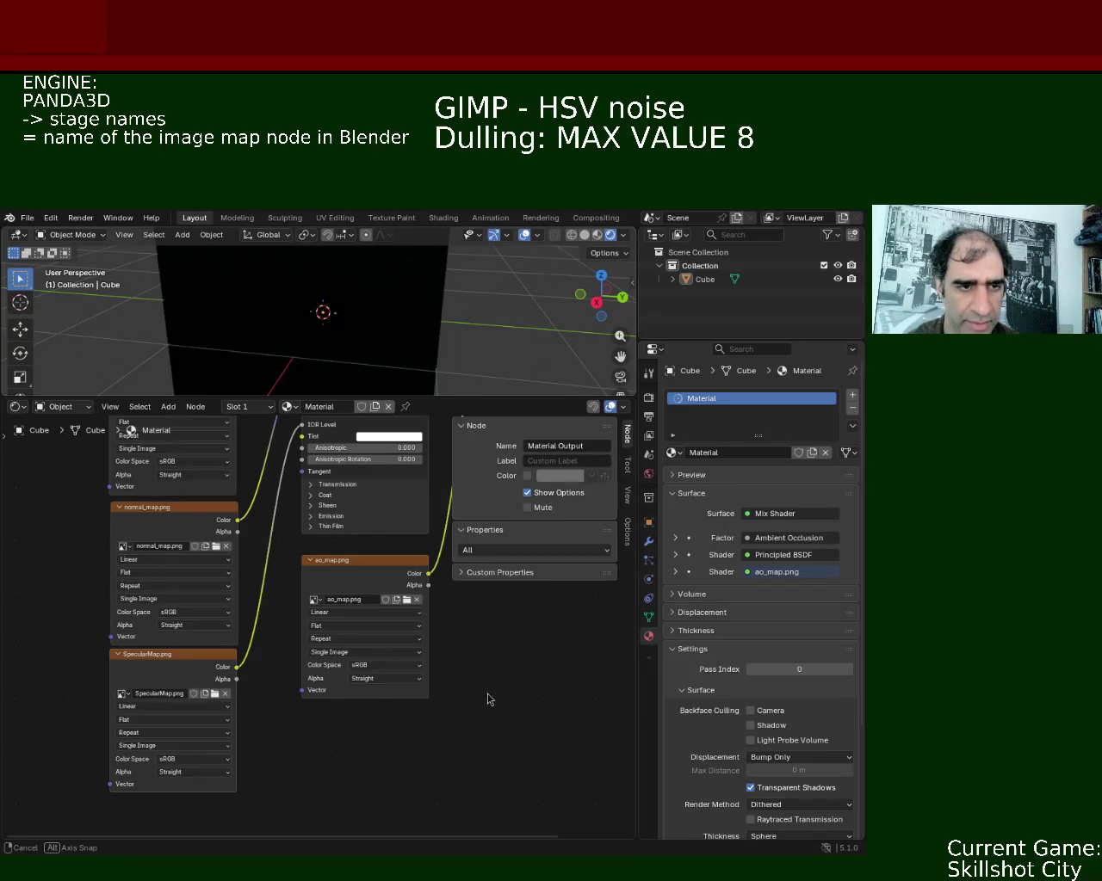
pyautogui.hotkey('ctrl', 'z')
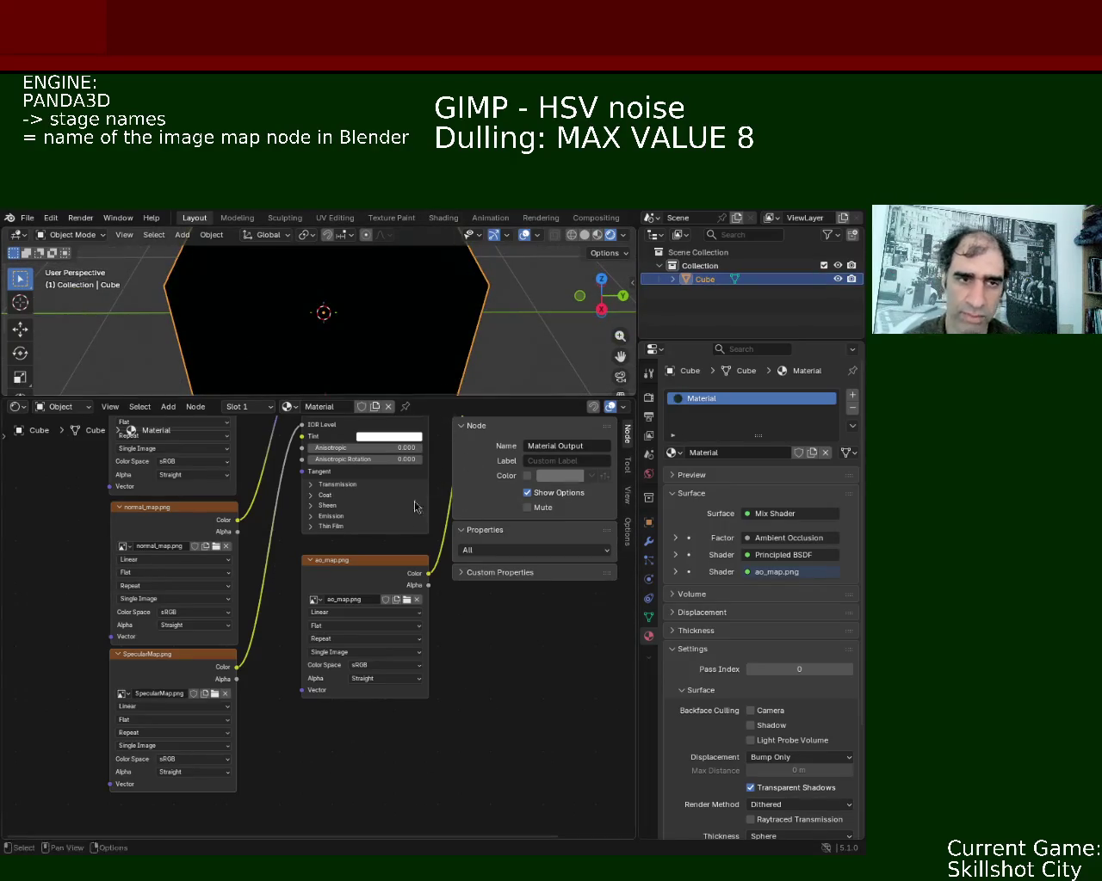
pyautogui.scroll(-3, 377, 629)
pyautogui.scroll(2, 348, 508)
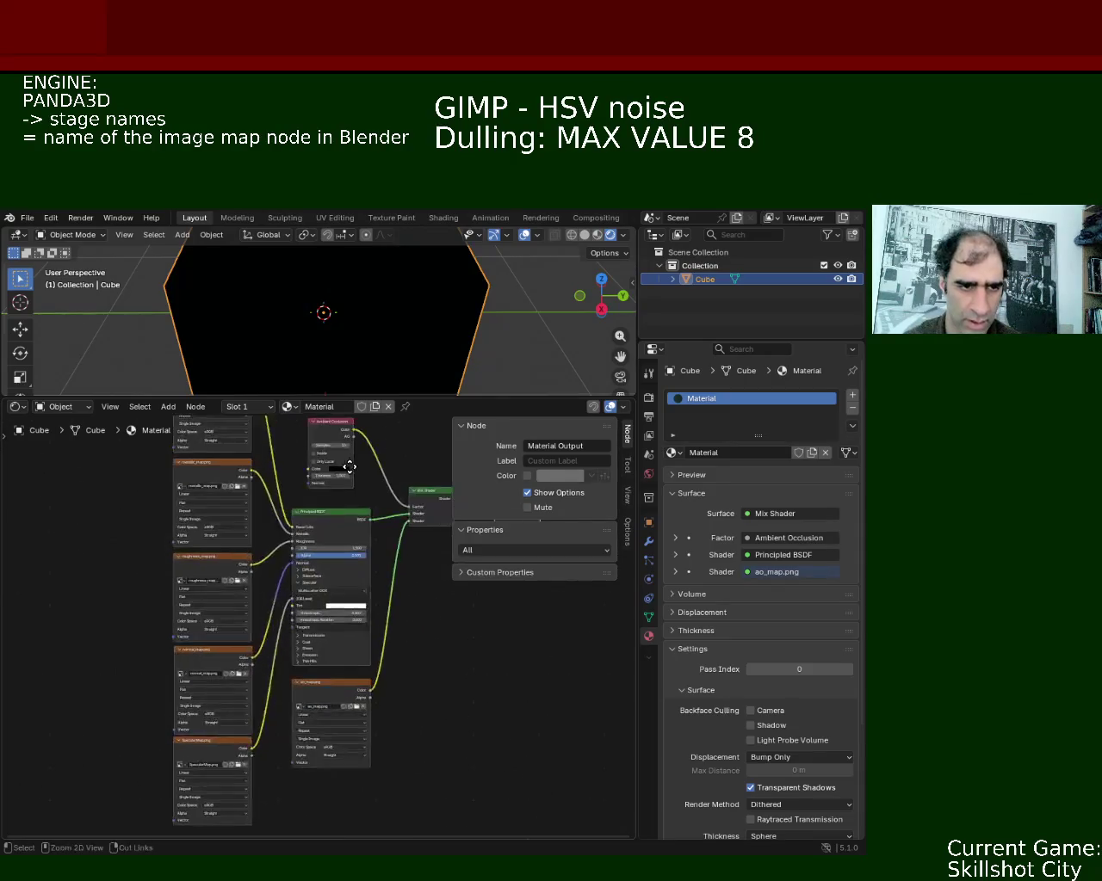
# Try a brighter Ambient Occlusion colour in its picker, then revert it to black.
pyautogui.click(341, 471)
pyautogui.moveTo(388, 408); pyautogui.dragTo(387, 404)
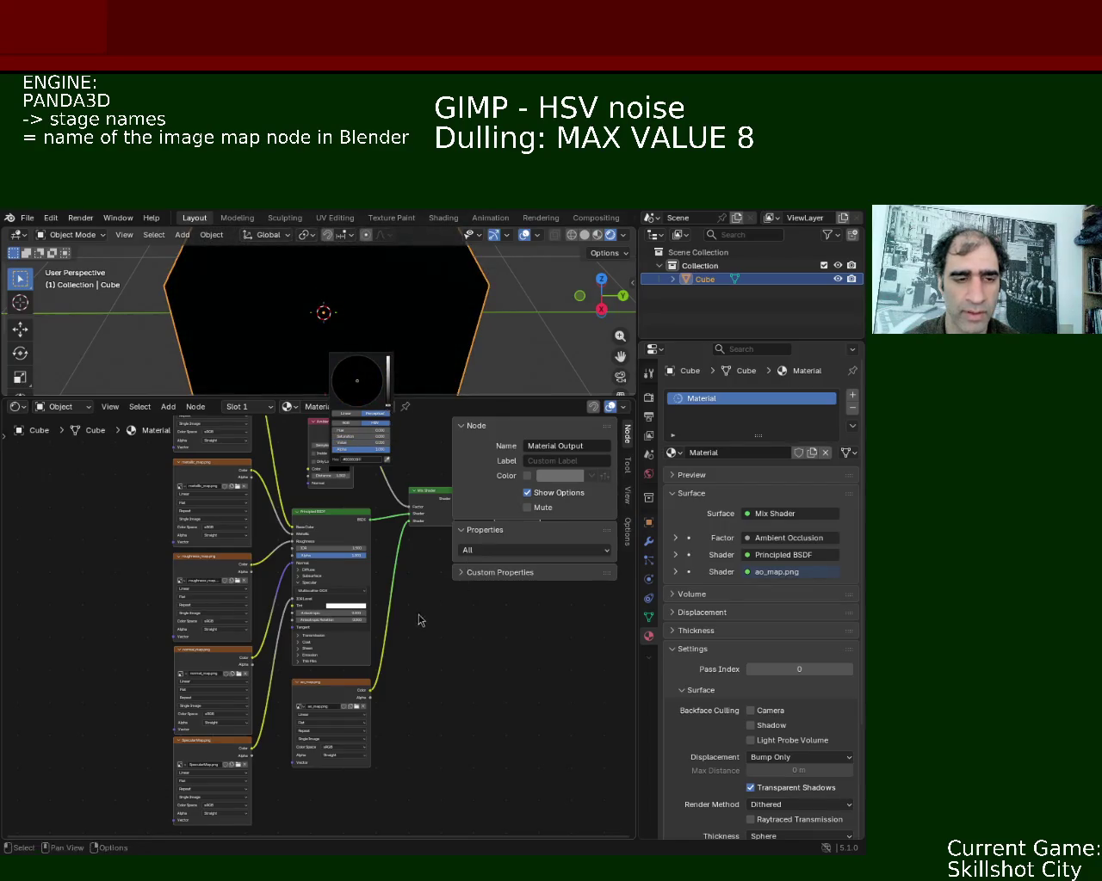
pyautogui.scroll(2, 300, 530)
pyautogui.scroll(2, 300, 530)
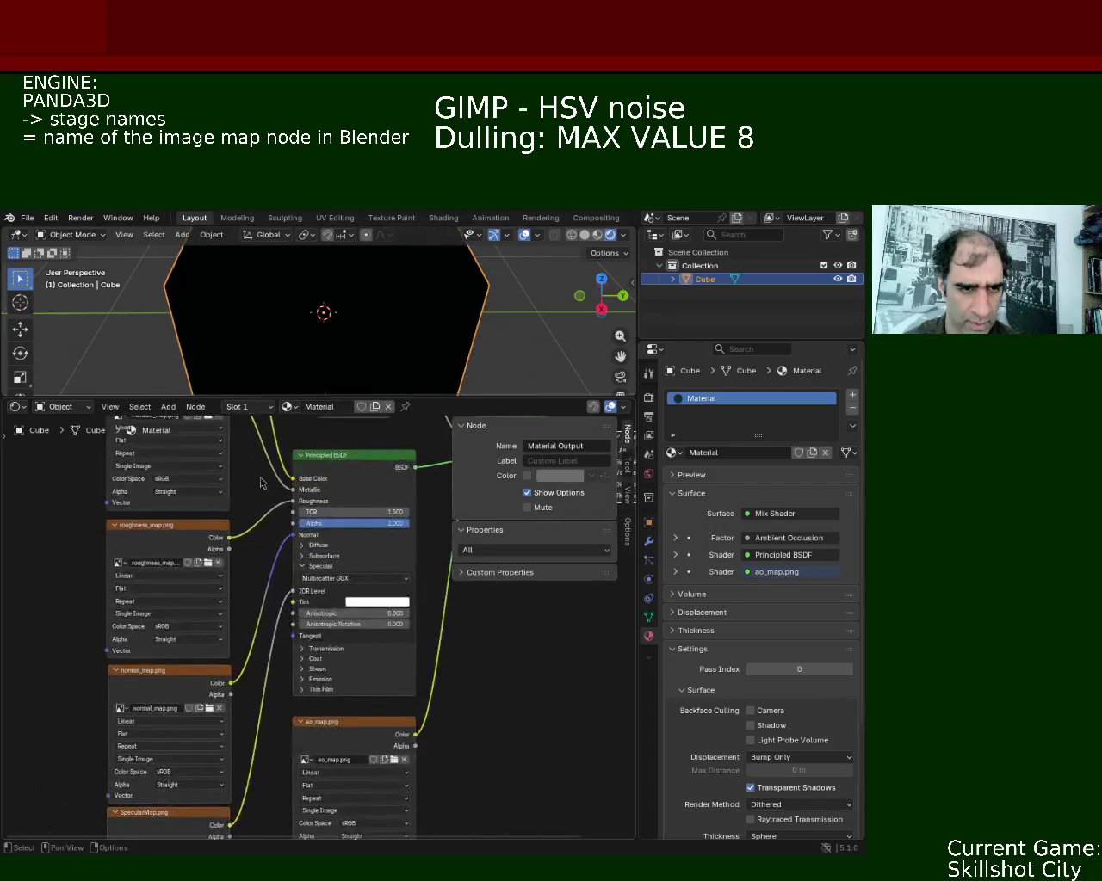
# Pan the node editor toward the Principled BSDF inputs, then enlarge and orbit the 3D view.
pyautogui.moveTo(65, 480); pyautogui.dragTo(127, 634, button='middle')
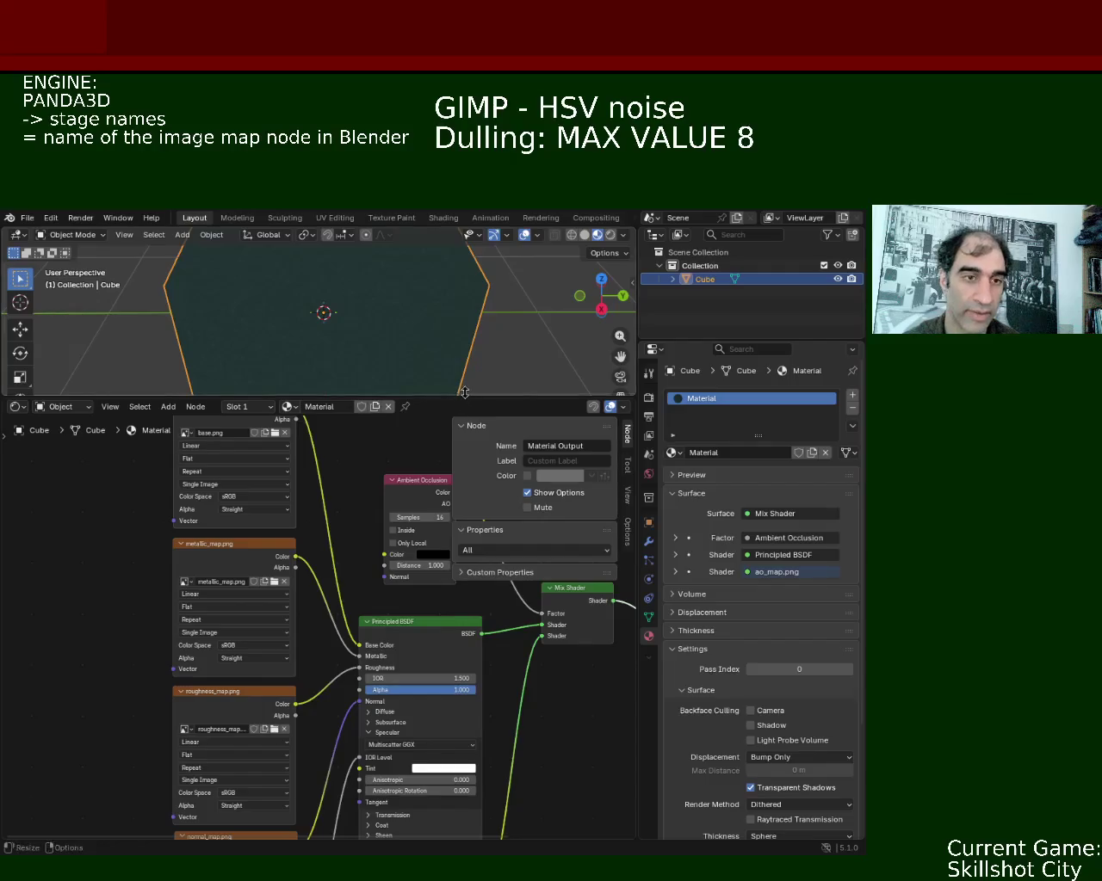
pyautogui.moveTo(464, 392); pyautogui.dragTo(464, 521)
pyautogui.moveTo(469, 499)
pyautogui.mouseDown(button='middle')
pyautogui.moveTo(507, 427)
pyautogui.moveTo(446, 379)
pyautogui.moveTo(441, 390)
pyautogui.moveTo(363, 301)
pyautogui.moveTo(383, 364)
pyautogui.moveTo(422, 345)
pyautogui.moveTo(426, 385)
pyautogui.moveTo(371, 438)
pyautogui.moveTo(416, 402)
pyautogui.moveTo(456, 503)
pyautogui.mouseUp(button='middle')
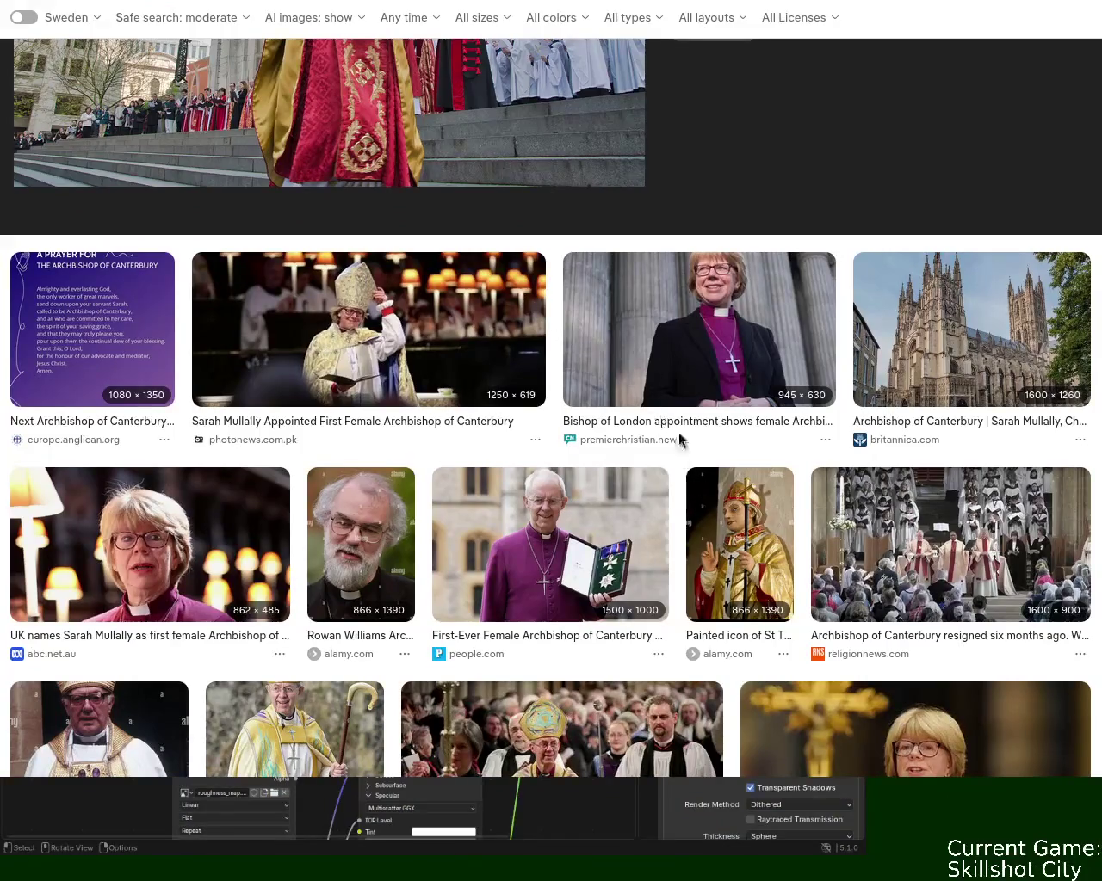
# Scroll the DuckDuckGo image results around the archbishop photo.
pyautogui.scroll(5, 1096, 318)
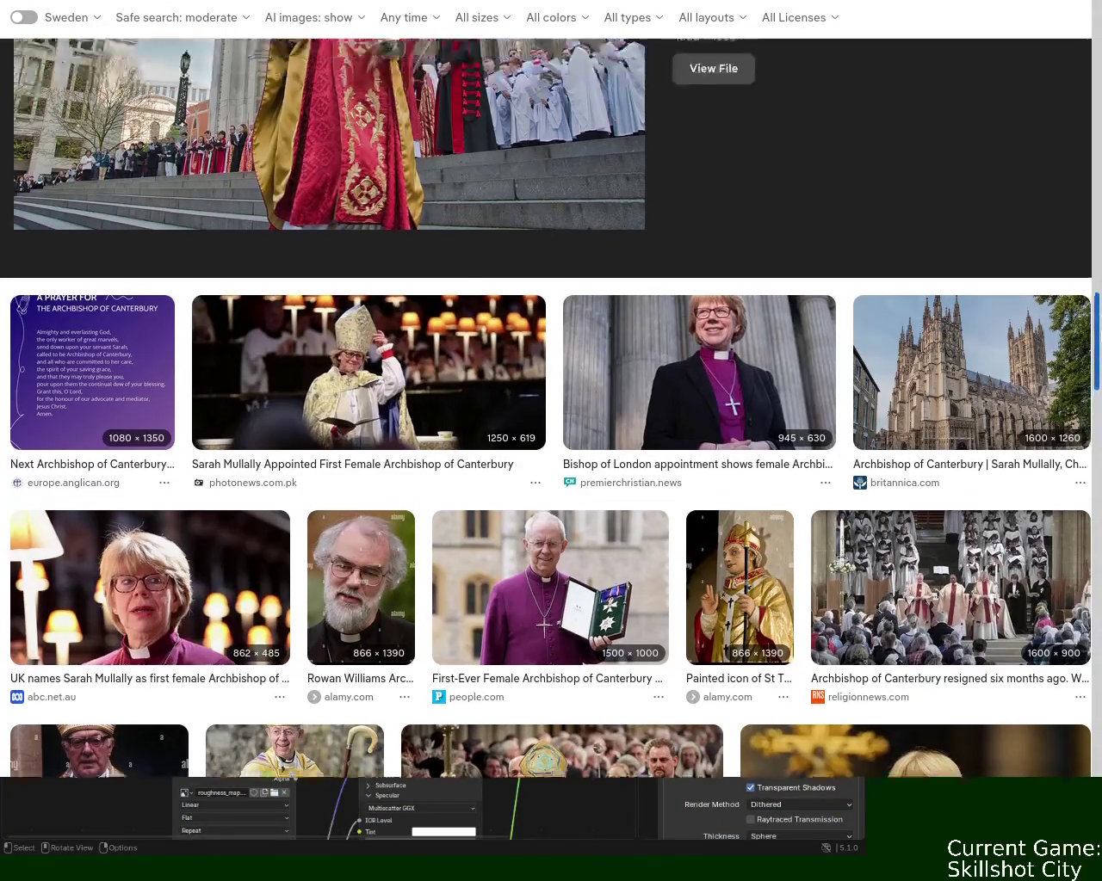
pyautogui.scroll(-2, 1096, 292)
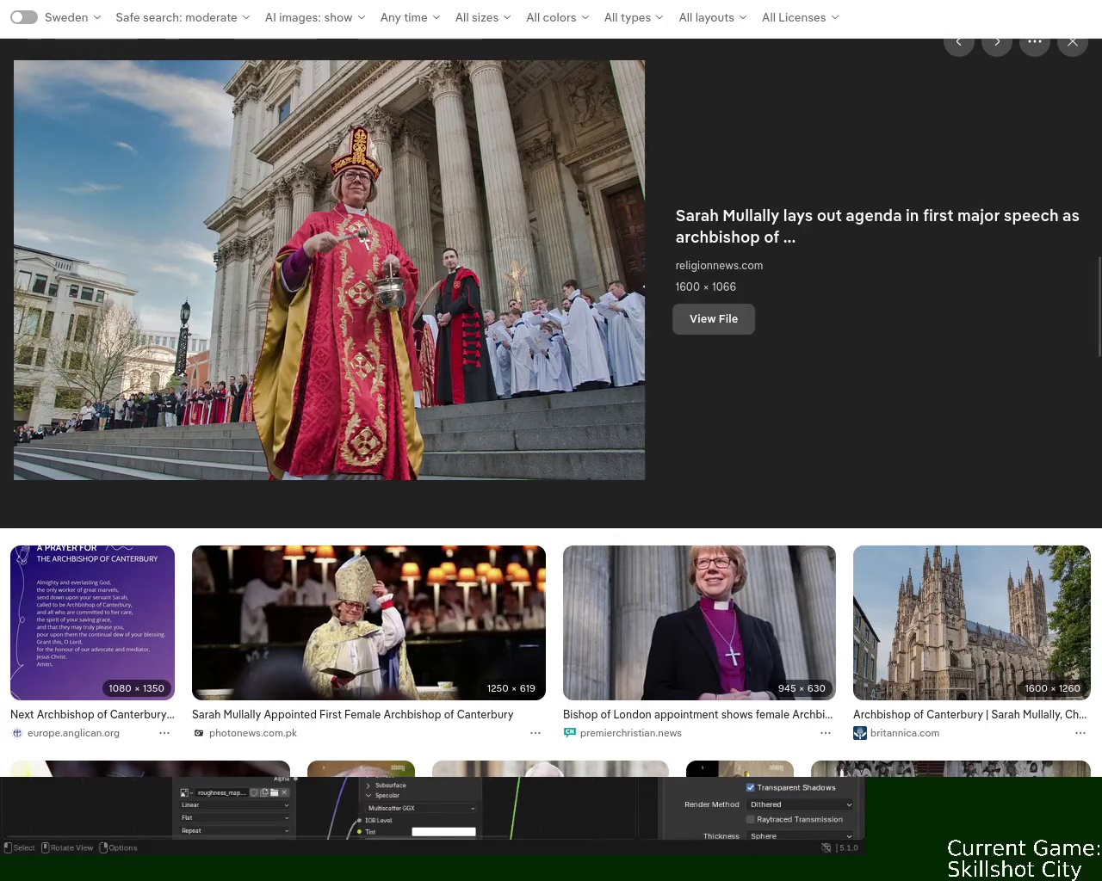
# Search 'females should be quit paul' in a new tab and open the Bible Hub result.
pyautogui.hotkey('ctrl', 't')
pyautogui.write('females should be quit')
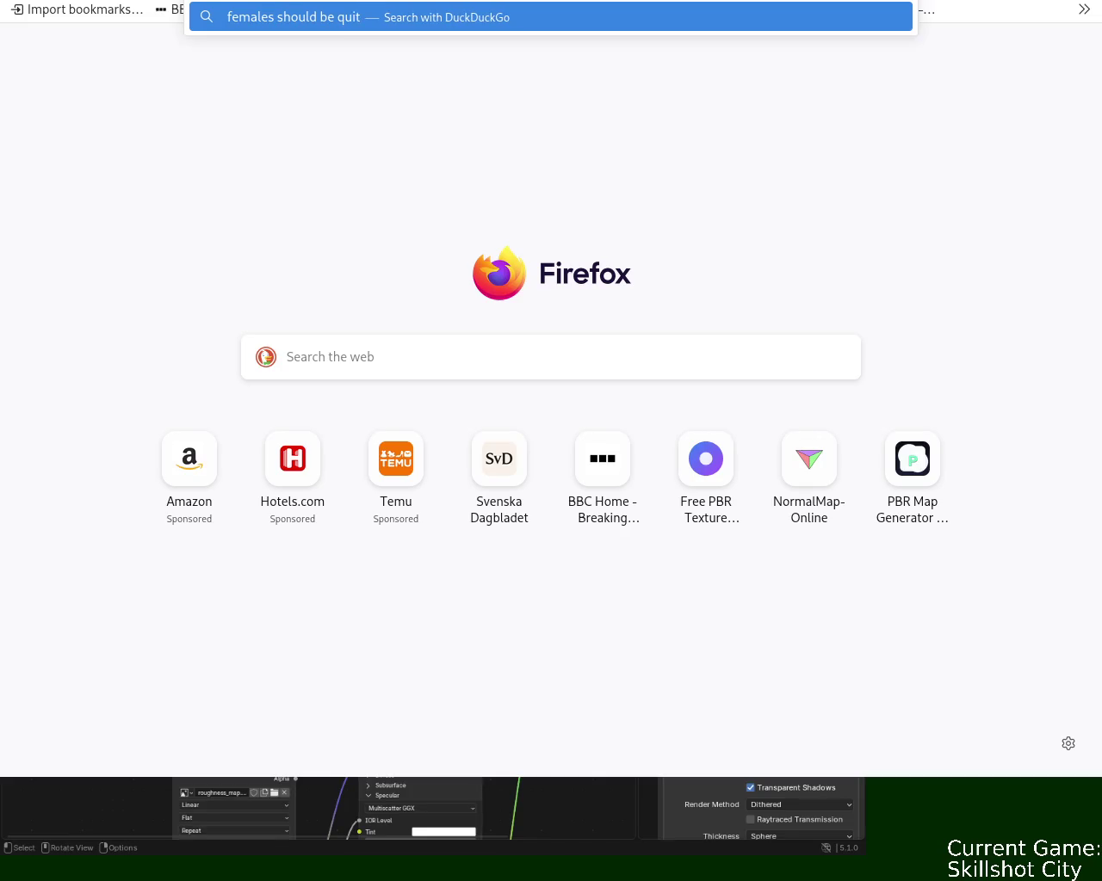
pyautogui.write(' paul')
pyautogui.press('Return')
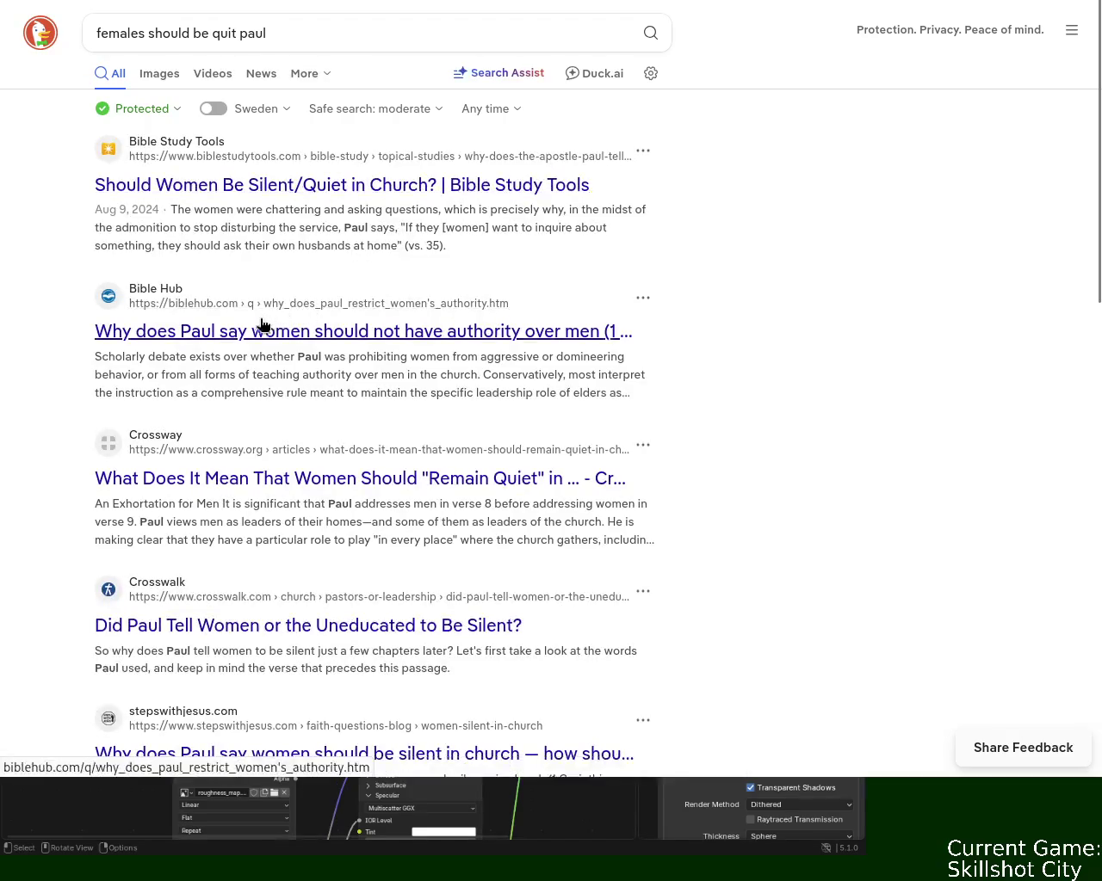
pyautogui.click(317, 331)
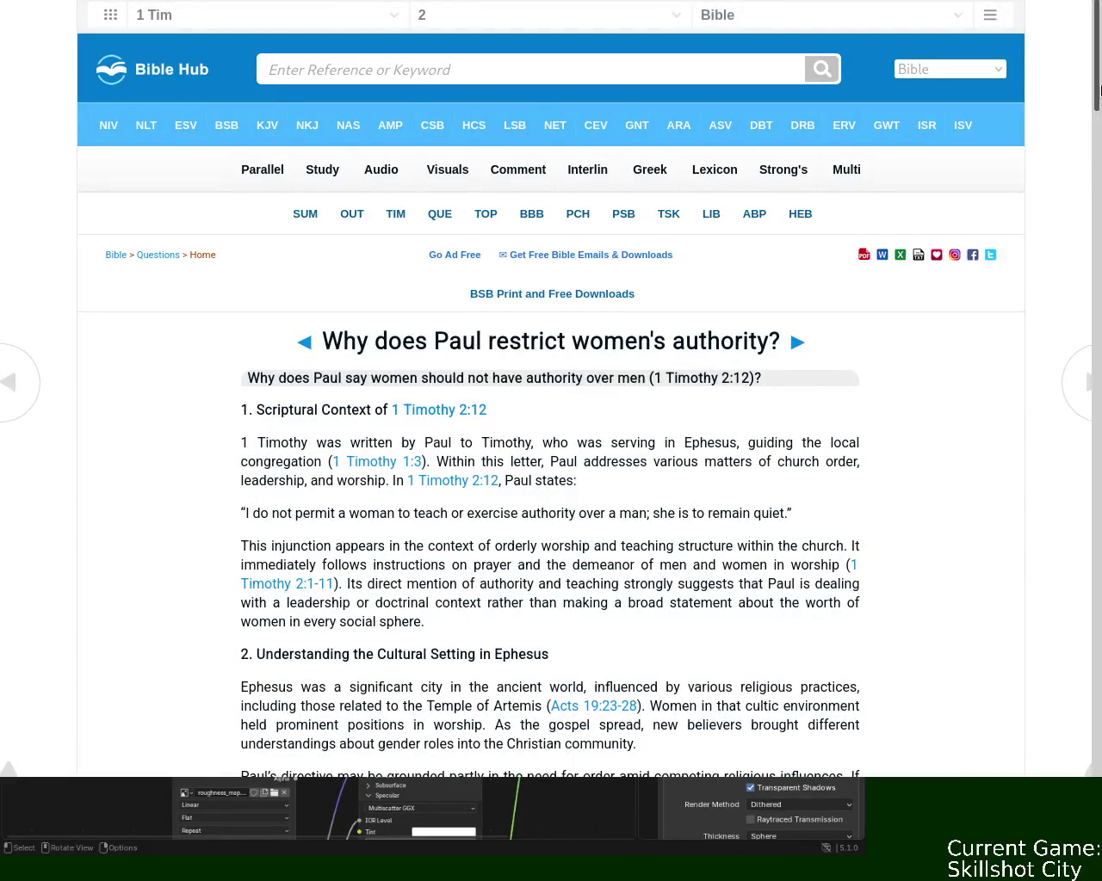
# Highlight the whole quoted 1 Timothy 2:12 verse in the Bible Hub article.
pyautogui.scroll(-3, 961, 298)
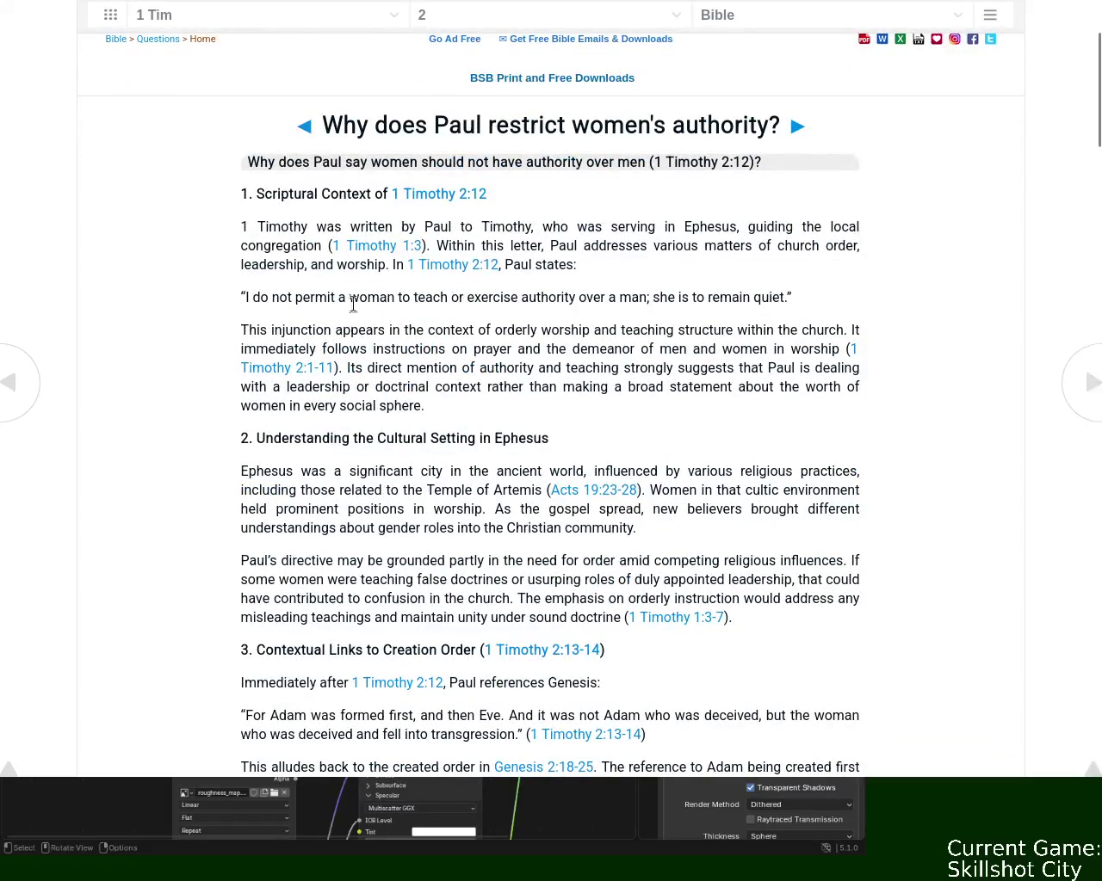
pyautogui.moveTo(331, 297); pyautogui.dragTo(750, 299)
pyautogui.click(721, 300)
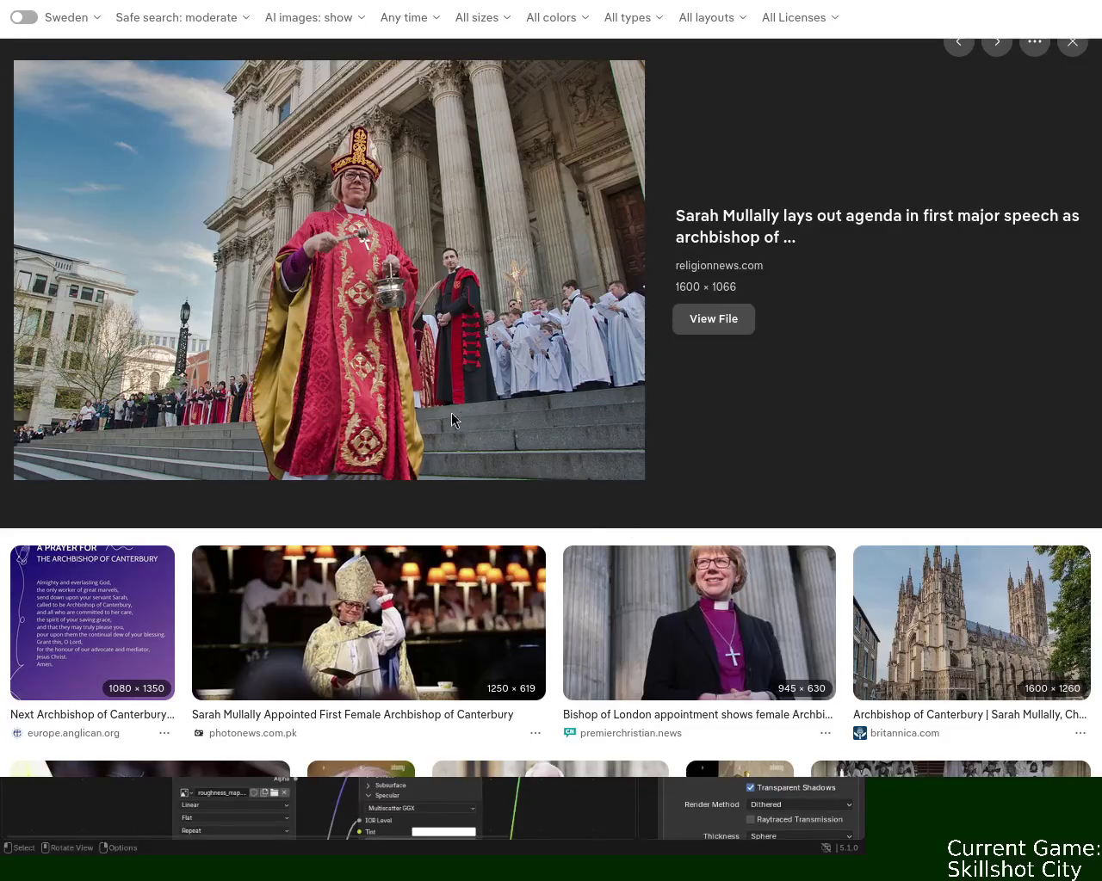
pyautogui.hotkey('alt', 'Tab')
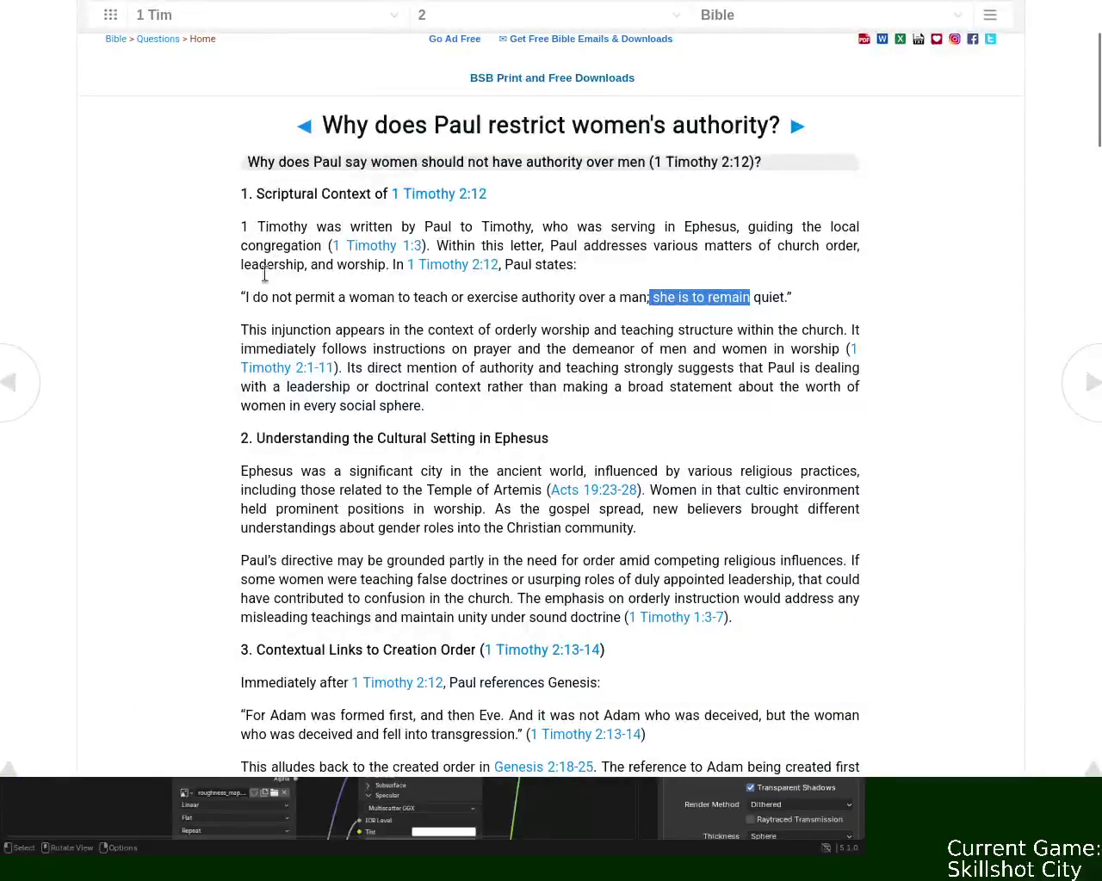
pyautogui.moveTo(243, 296); pyautogui.dragTo(788, 299)
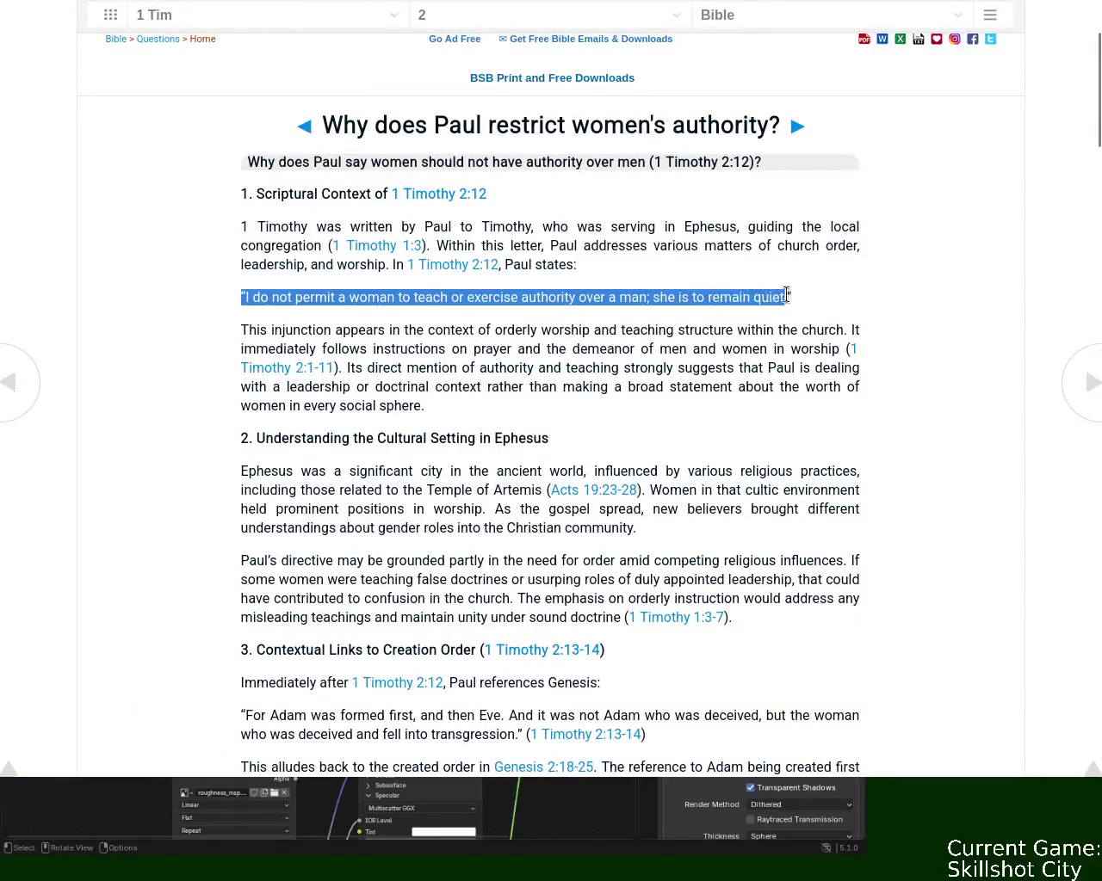
# Open the 1 Timothy 2:12 verse page and select the 1 Corinthians 14:34-35 cross-reference.
pyautogui.click(449, 197)
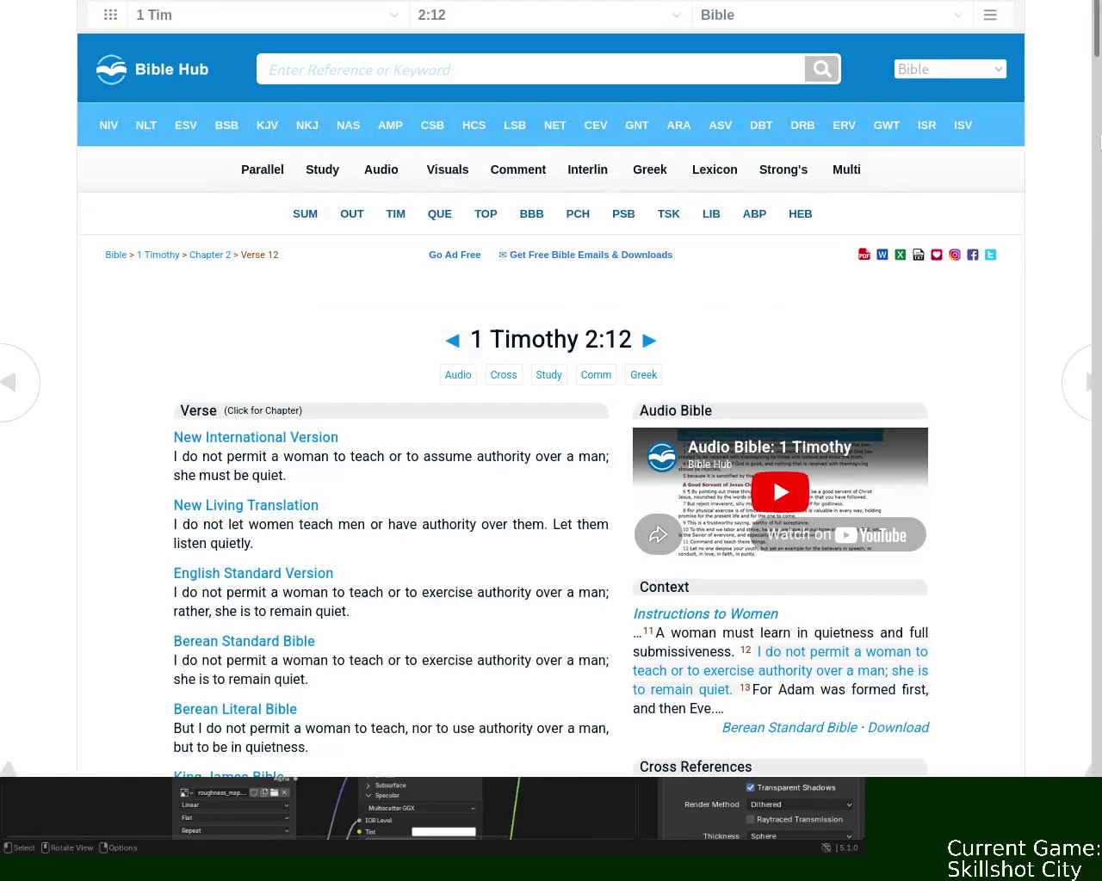
pyautogui.moveTo(1098, 34); pyautogui.dragTo(1098, 101)
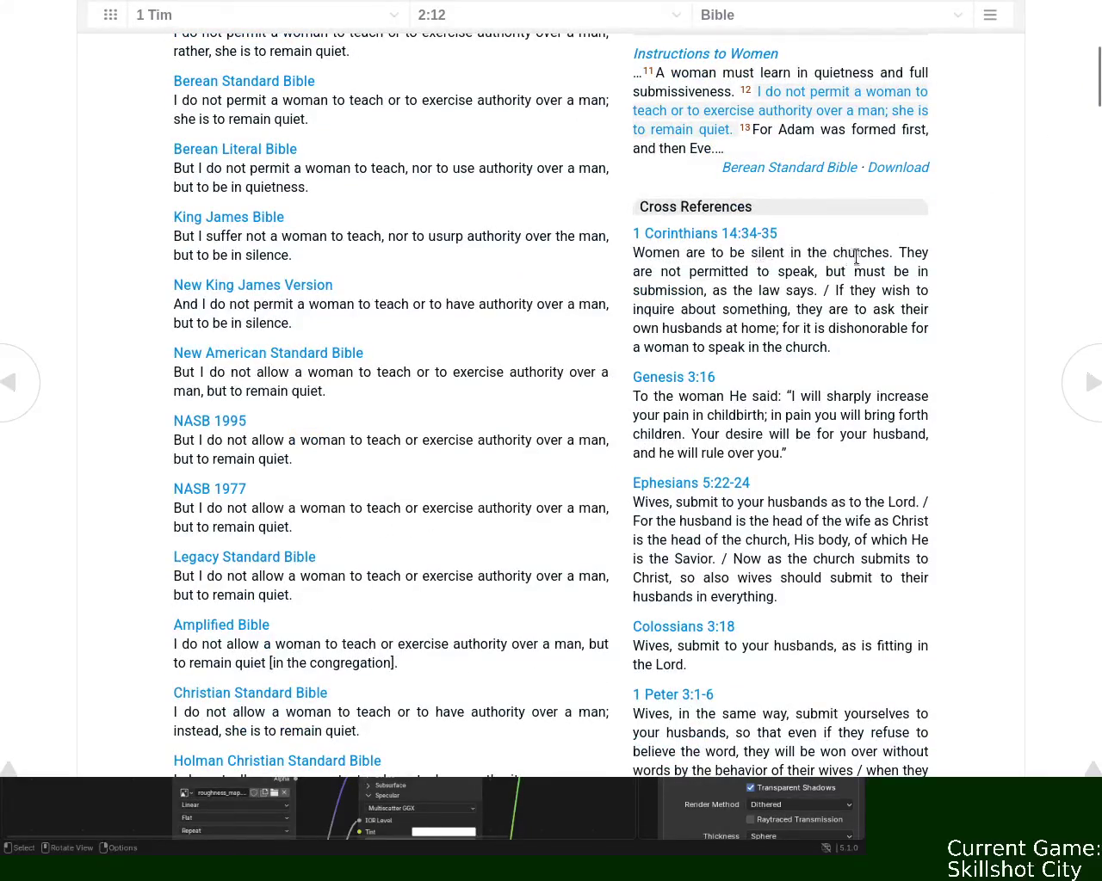
pyautogui.moveTo(898, 253); pyautogui.dragTo(874, 253)
pyautogui.moveTo(826, 347); pyautogui.dragTo(644, 252)
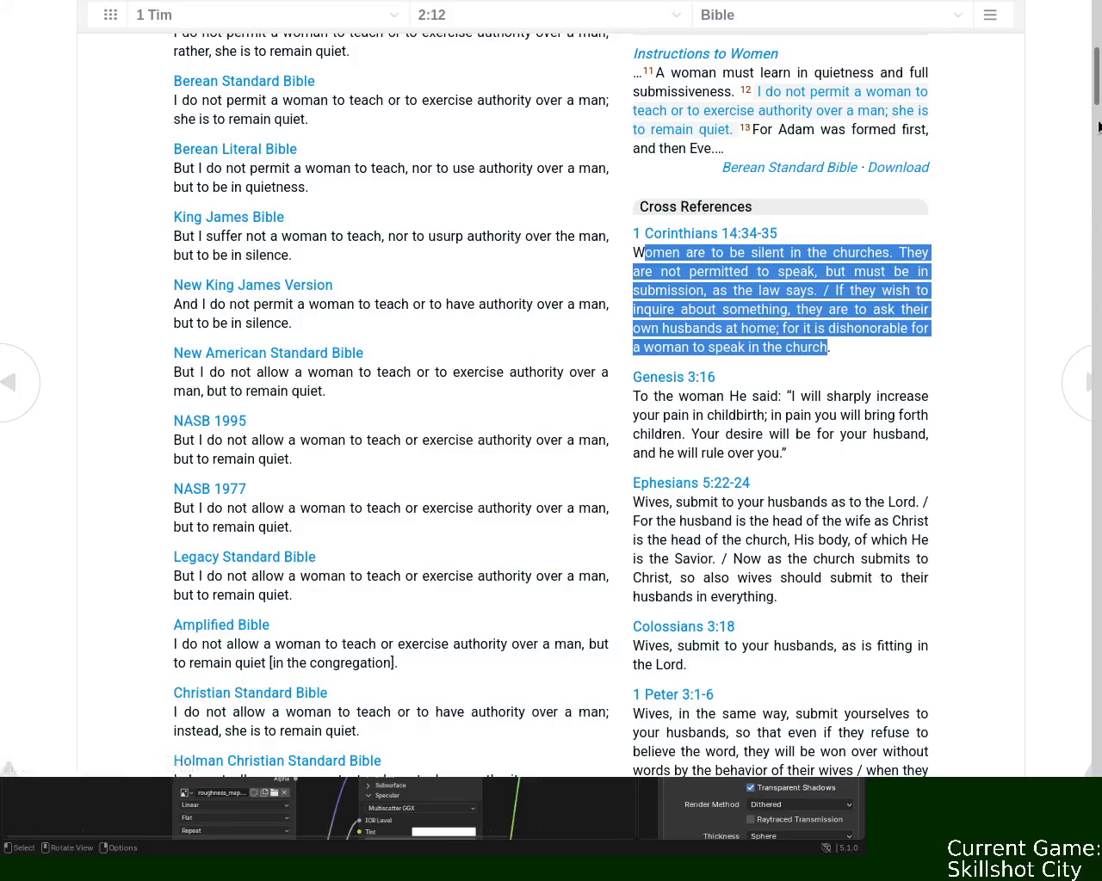
# Highlight 'silent in the churches' in 1 Corinthians 14:34-35, then switch back to the image viewer.
pyautogui.moveTo(1097, 84); pyautogui.dragTo(1097, 103)
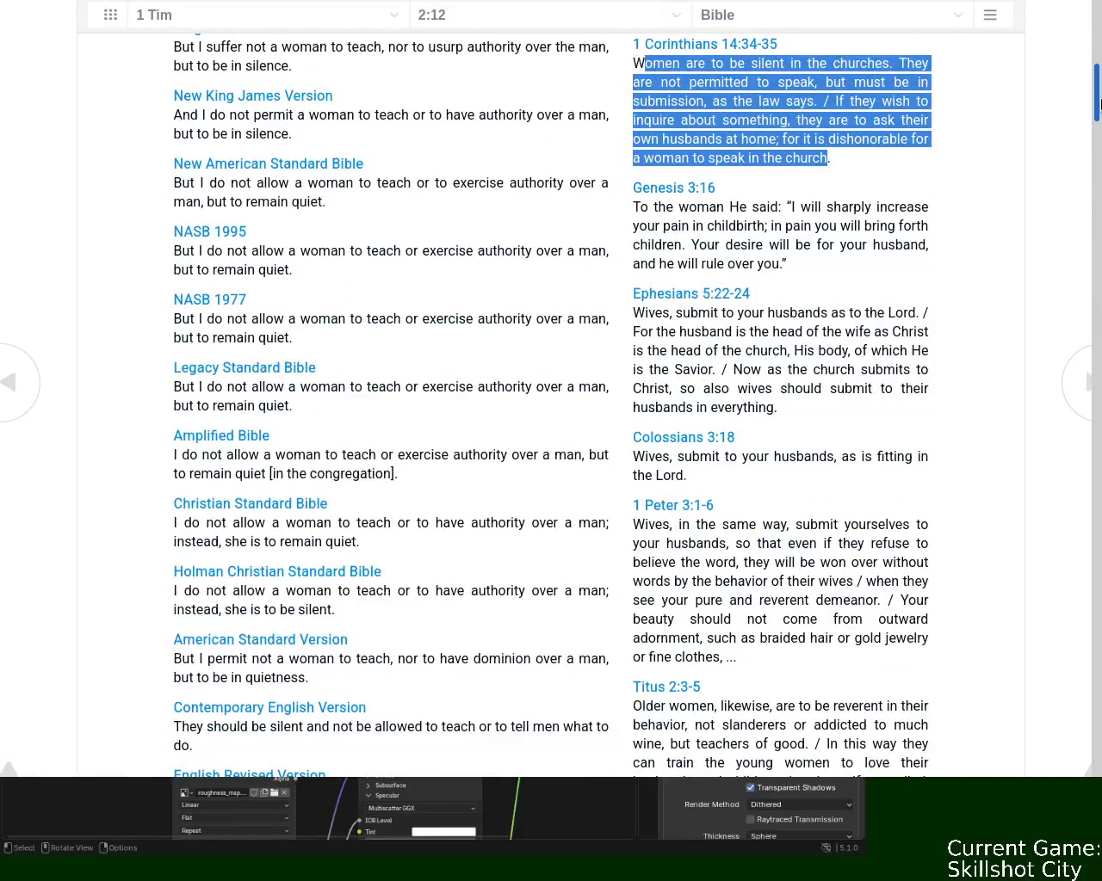
pyautogui.moveTo(1098, 103); pyautogui.dragTo(1098, 129)
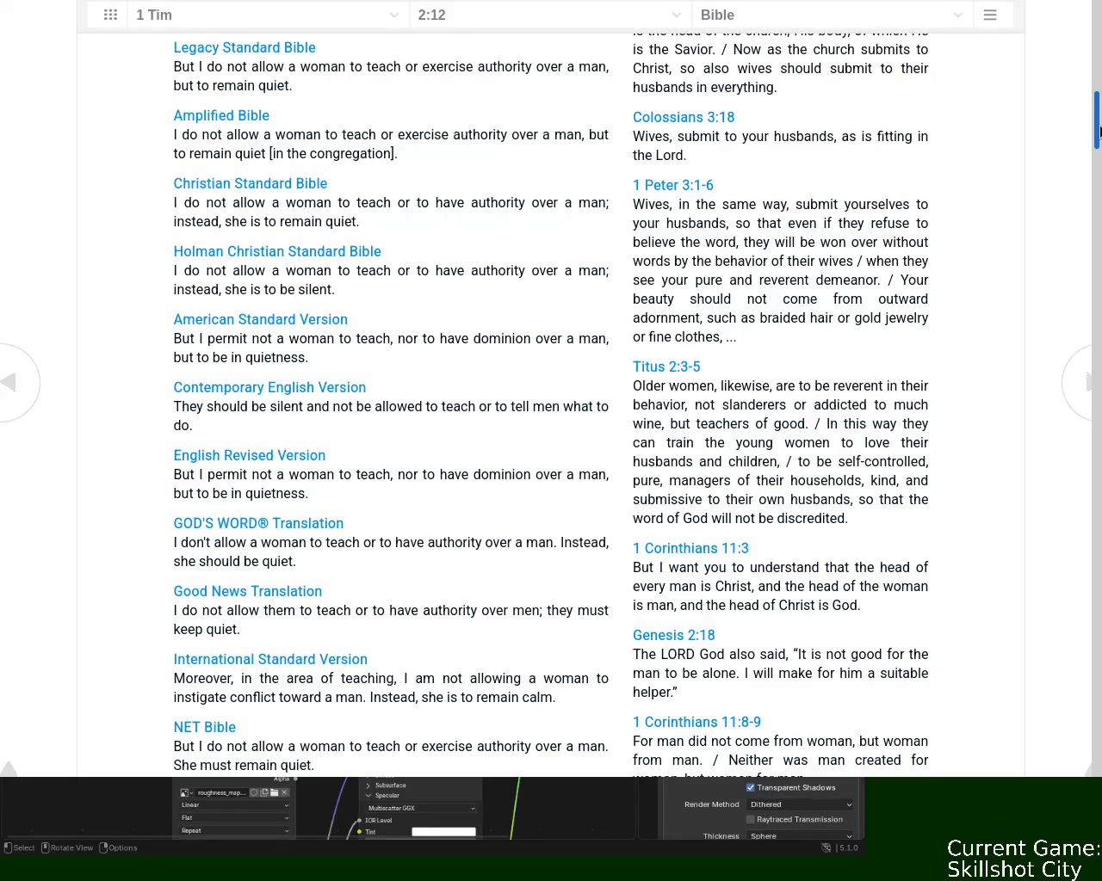
pyautogui.moveTo(1098, 129); pyautogui.dragTo(1098, 99)
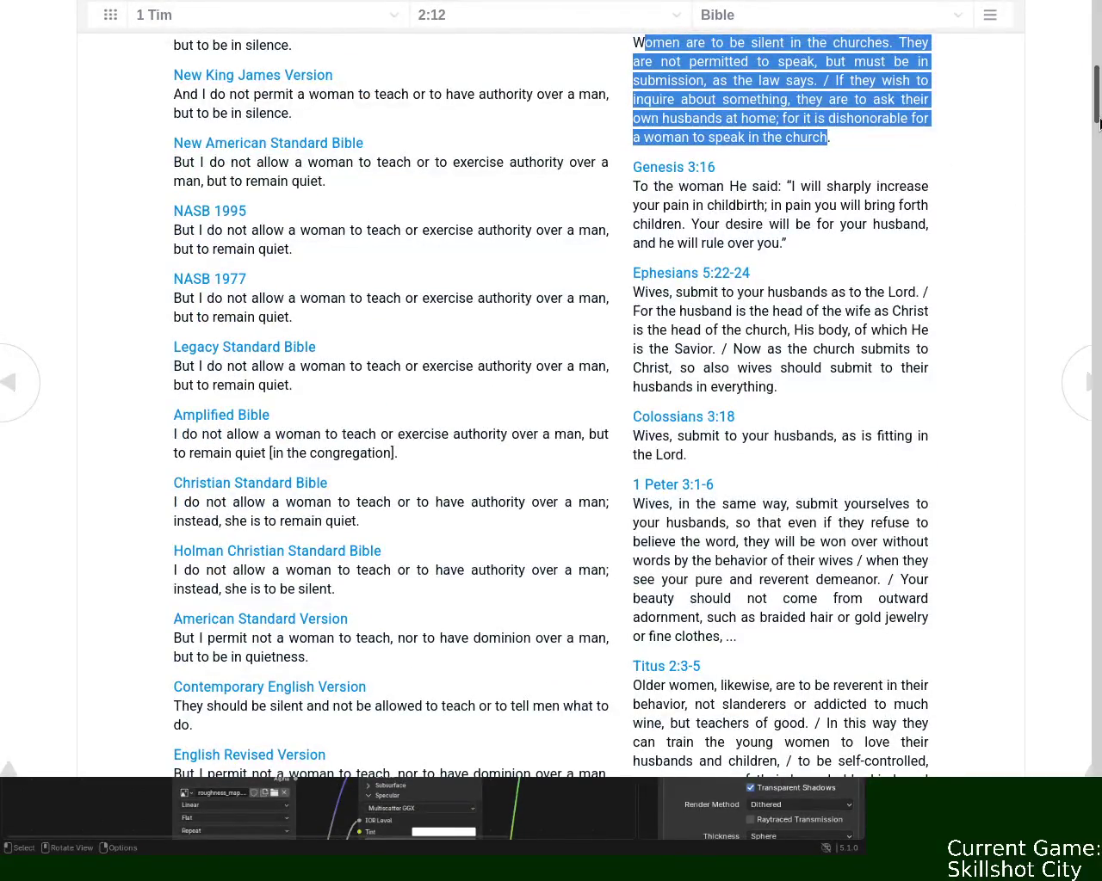
pyautogui.click(1015, 226)
pyautogui.scroll(3, 1015, 225)
pyautogui.moveTo(745, 252)
pyautogui.mouseDown()
pyautogui.moveTo(893, 251)
pyautogui.moveTo(747, 290)
pyautogui.moveTo(816, 290)
pyautogui.moveTo(794, 309)
pyautogui.moveTo(730, 325)
pyautogui.moveTo(935, 336)
pyautogui.moveTo(830, 349)
pyautogui.moveTo(779, 330)
pyautogui.moveTo(777, 365)
pyautogui.moveTo(833, 352)
pyautogui.mouseUp()
pyautogui.click(818, 290)
pyautogui.click(840, 351)
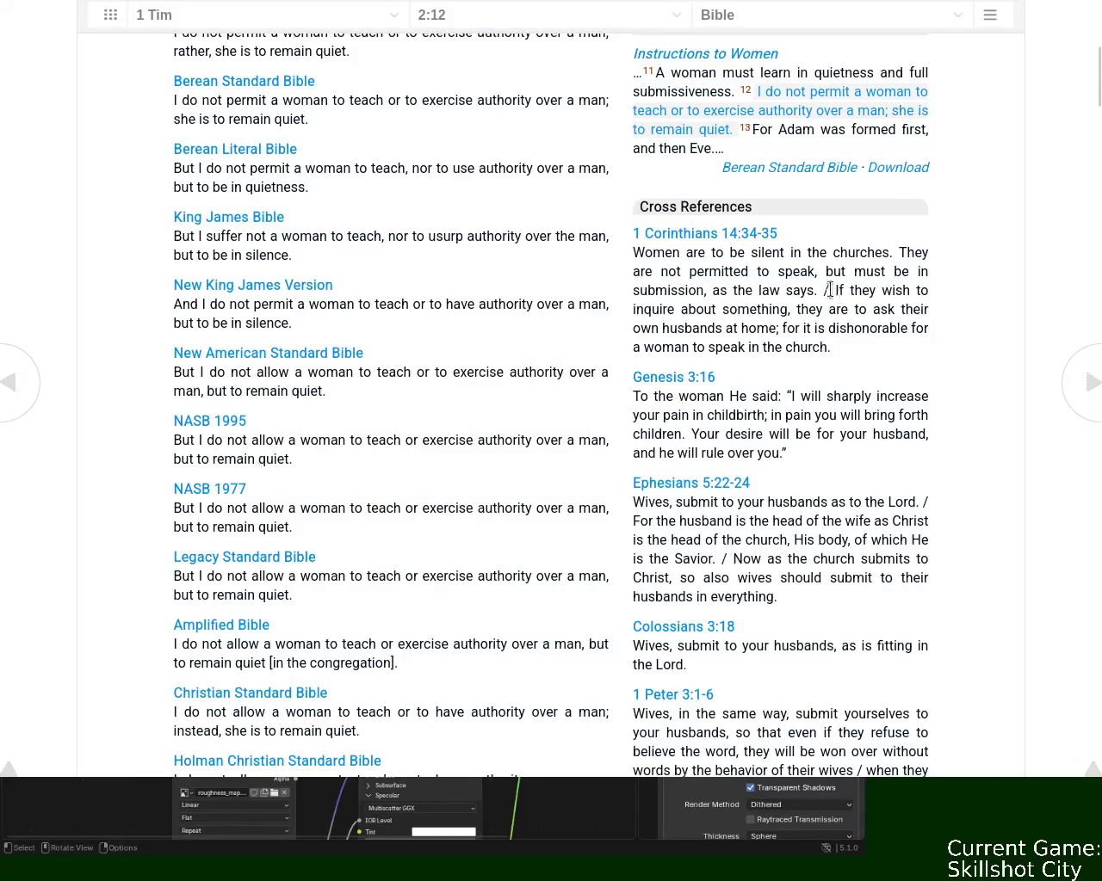
pyautogui.hotkey('ctrl', 'Tab')
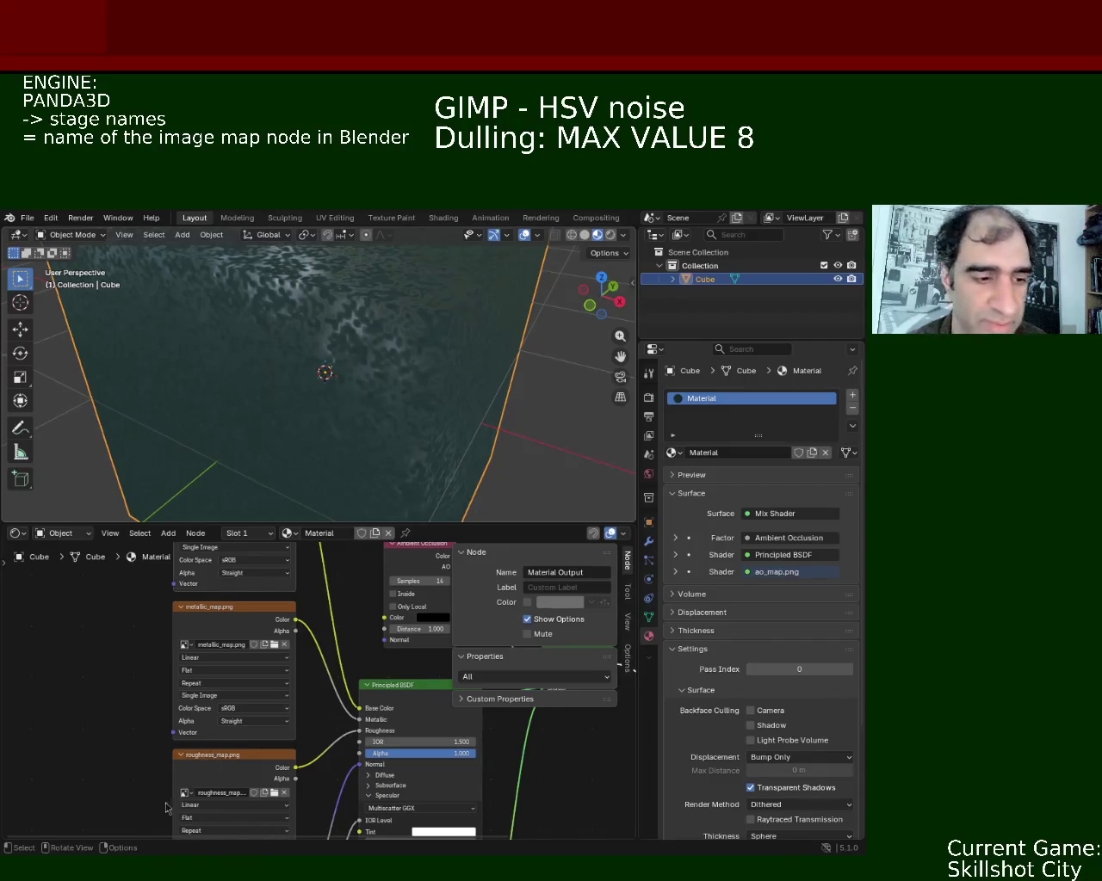
# Search DuckDuckGo for 'female priest revelation isabel' in a new tab.
pyautogui.hotkey('alt', 'Tab')
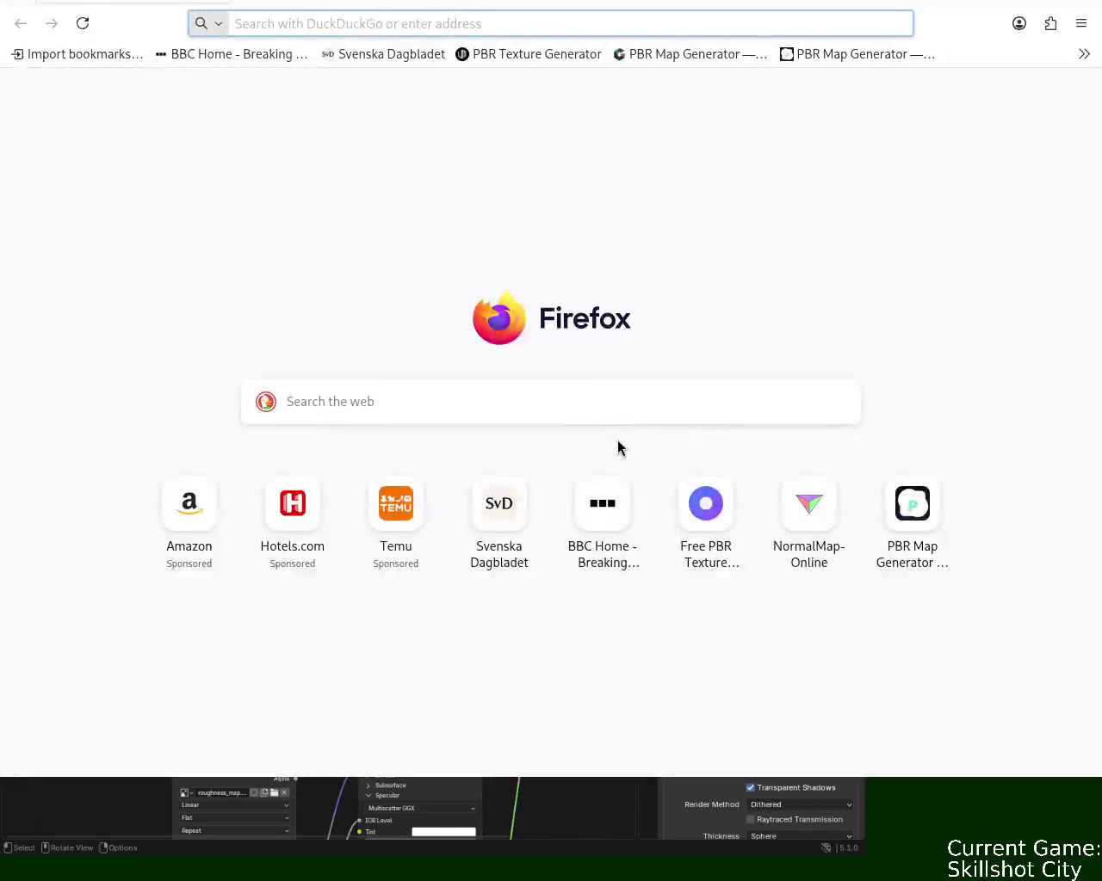
pyautogui.write('female')
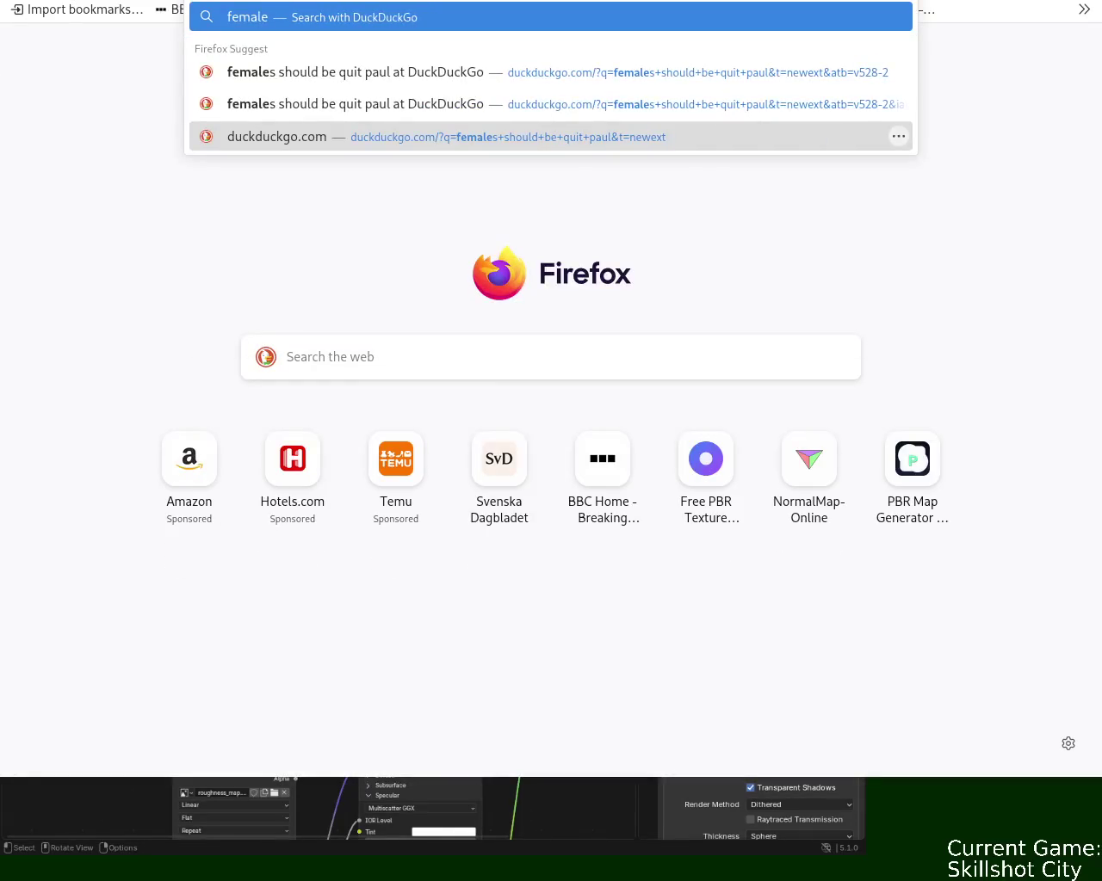
pyautogui.write(' priest revelation isabel')
pyautogui.press('Return')
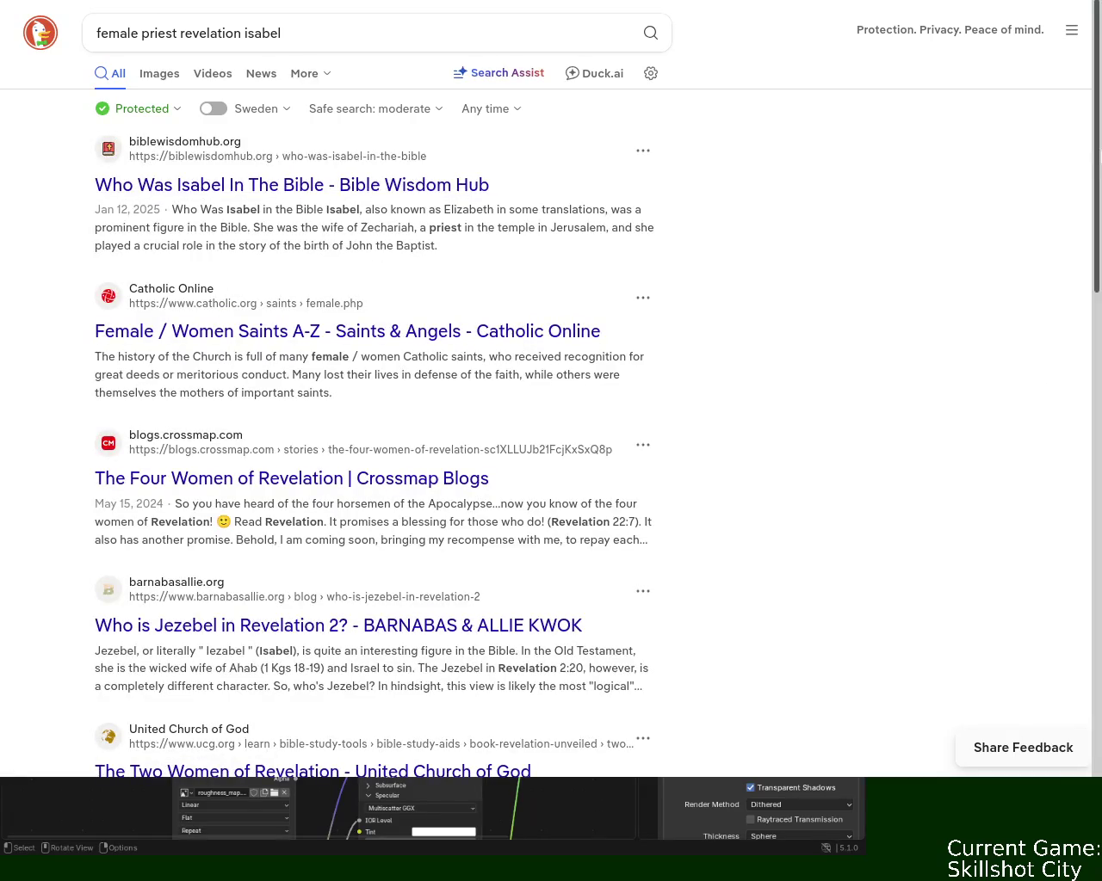
pyautogui.scroll(-1, 1098, 157)
pyautogui.moveTo(1100, 181)
pyautogui.mouseDown()
pyautogui.moveTo(1100, 443)
pyautogui.moveTo(1100, 173)
pyautogui.mouseUp()
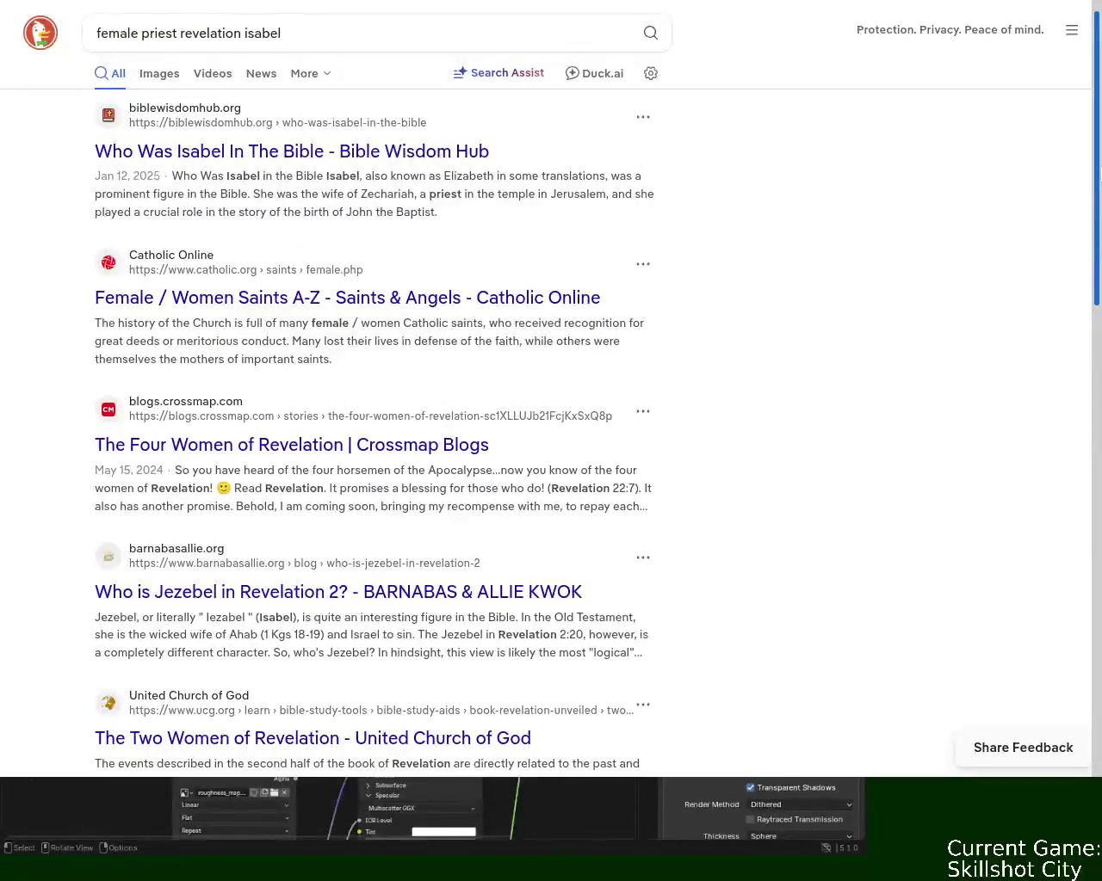
# Change isabel to jezibel, rerun the search, and open the Jezebel in Thyatira article.
pyautogui.doubleClick(262, 42)
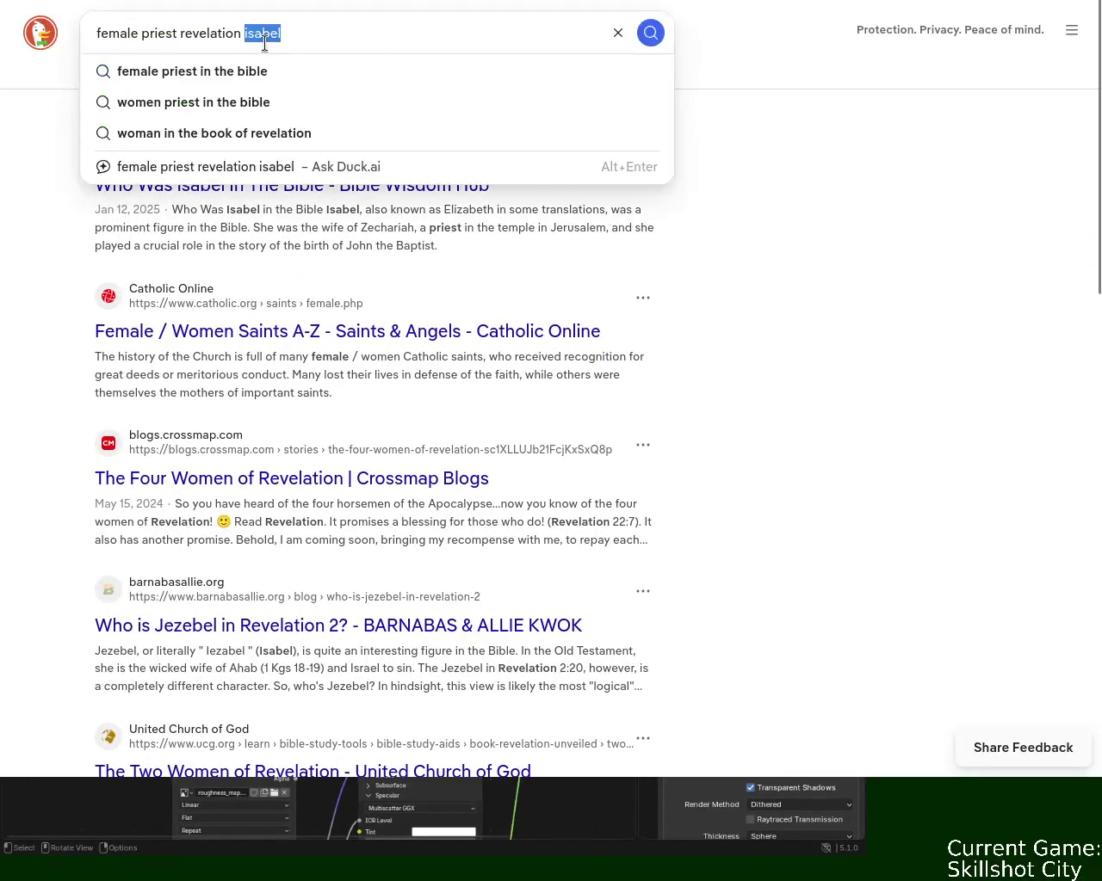
pyautogui.write('jezibel')
pyautogui.press('Return')
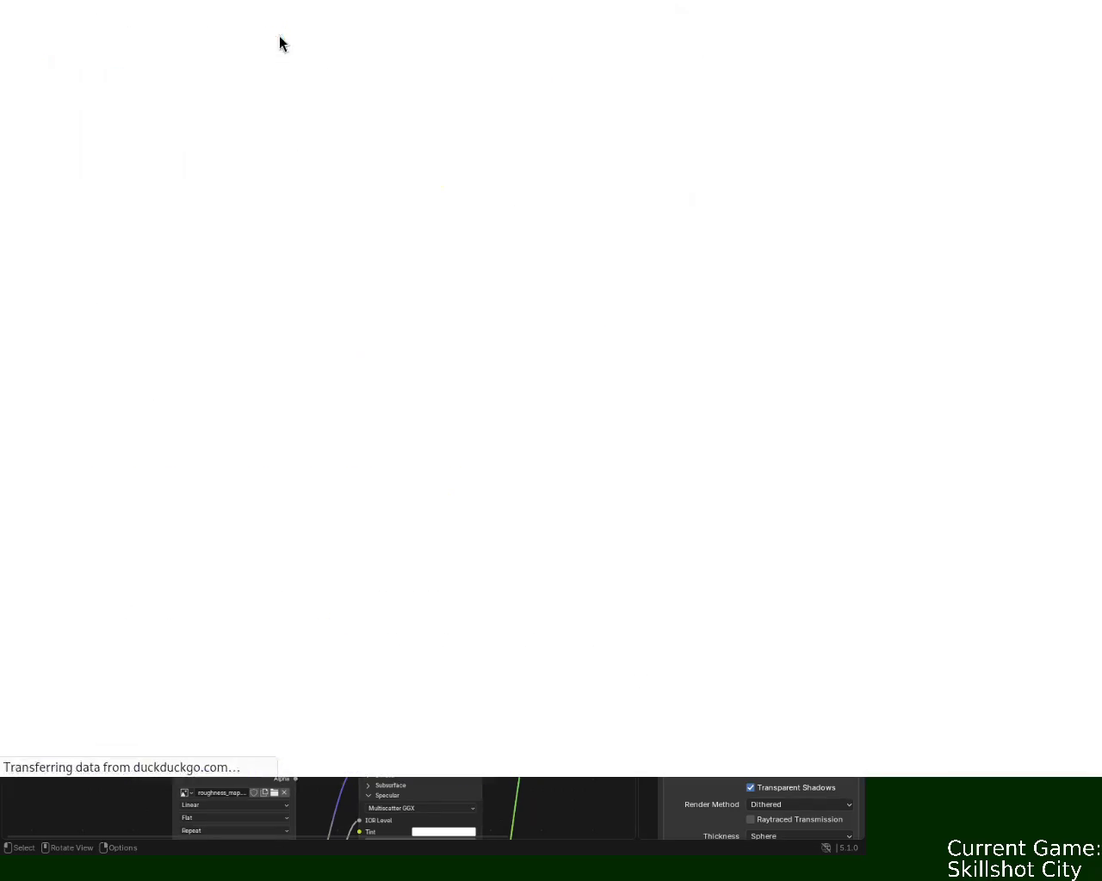
pyautogui.click(285, 358)
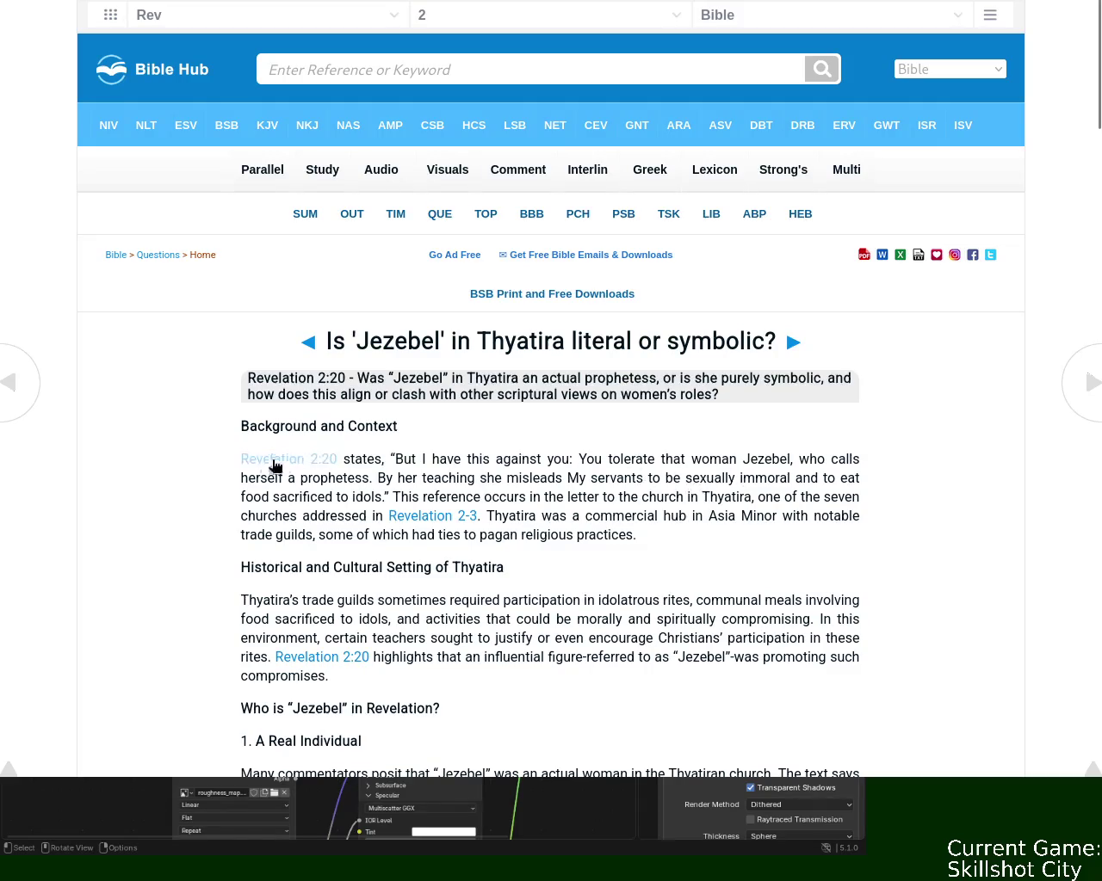
# Open the Revelation 2:20 verse page and select part of its NIV verse text.
pyautogui.click(341, 465)
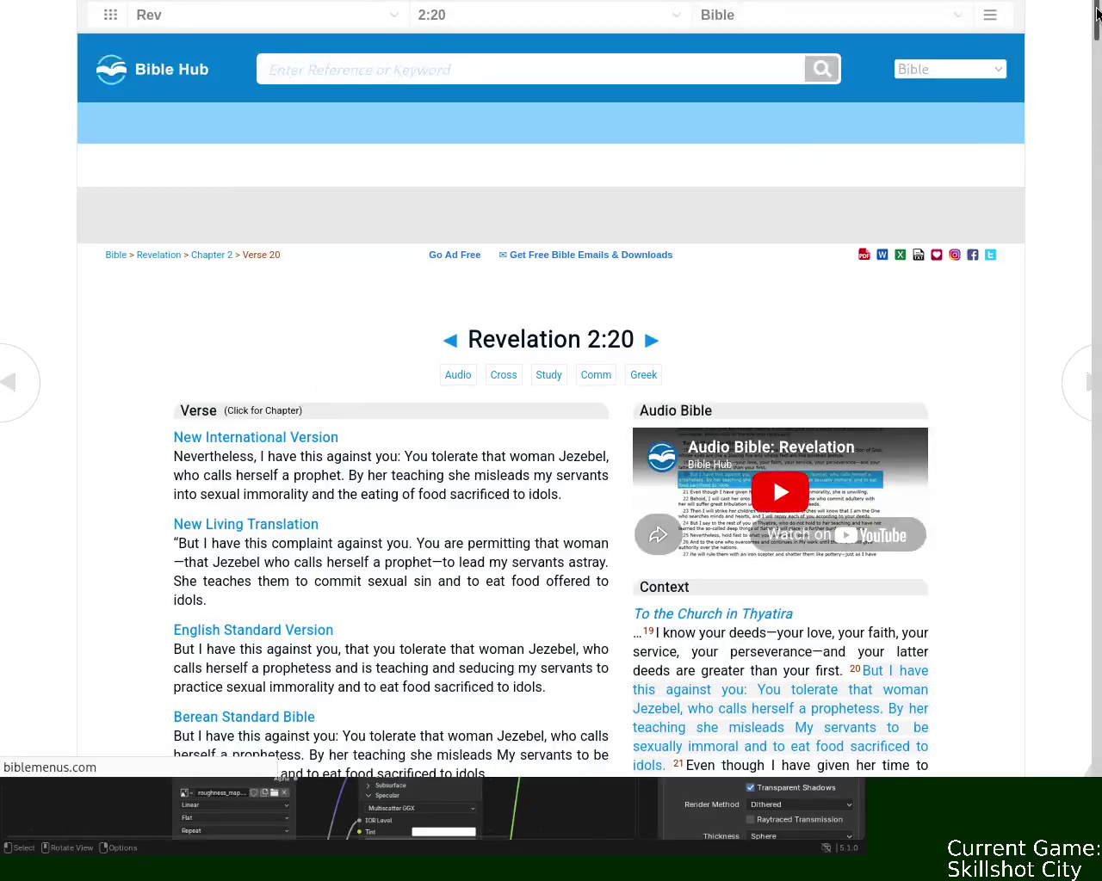
pyautogui.scroll(-3, 782, 468)
pyautogui.moveTo(265, 227)
pyautogui.mouseDown()
pyautogui.moveTo(469, 227)
pyautogui.moveTo(331, 243)
pyautogui.mouseUp()
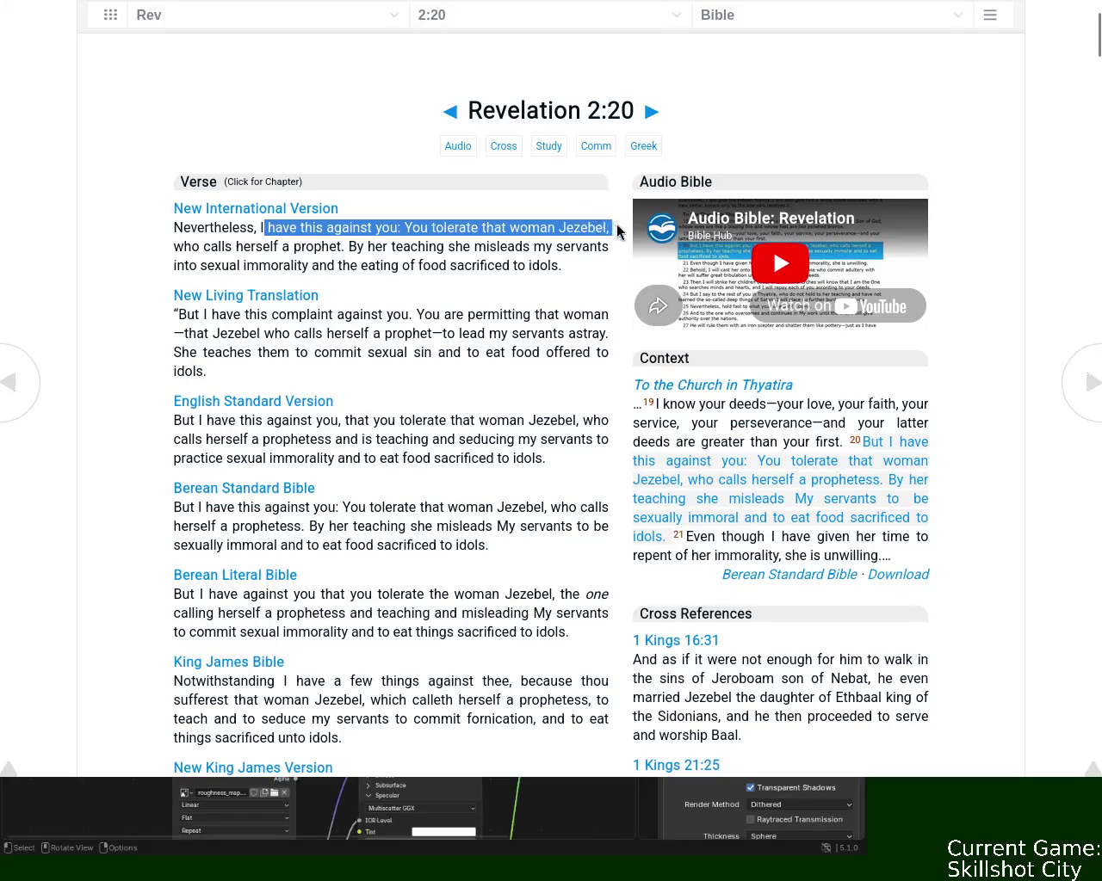
pyautogui.moveTo(331, 243)
pyautogui.mouseDown()
pyautogui.moveTo(382, 263)
pyautogui.moveTo(602, 246)
pyautogui.moveTo(526, 246)
pyautogui.moveTo(457, 293)
pyautogui.moveTo(220, 284)
pyautogui.moveTo(245, 268)
pyautogui.moveTo(560, 263)
pyautogui.mouseUp()
pyautogui.click(561, 263)
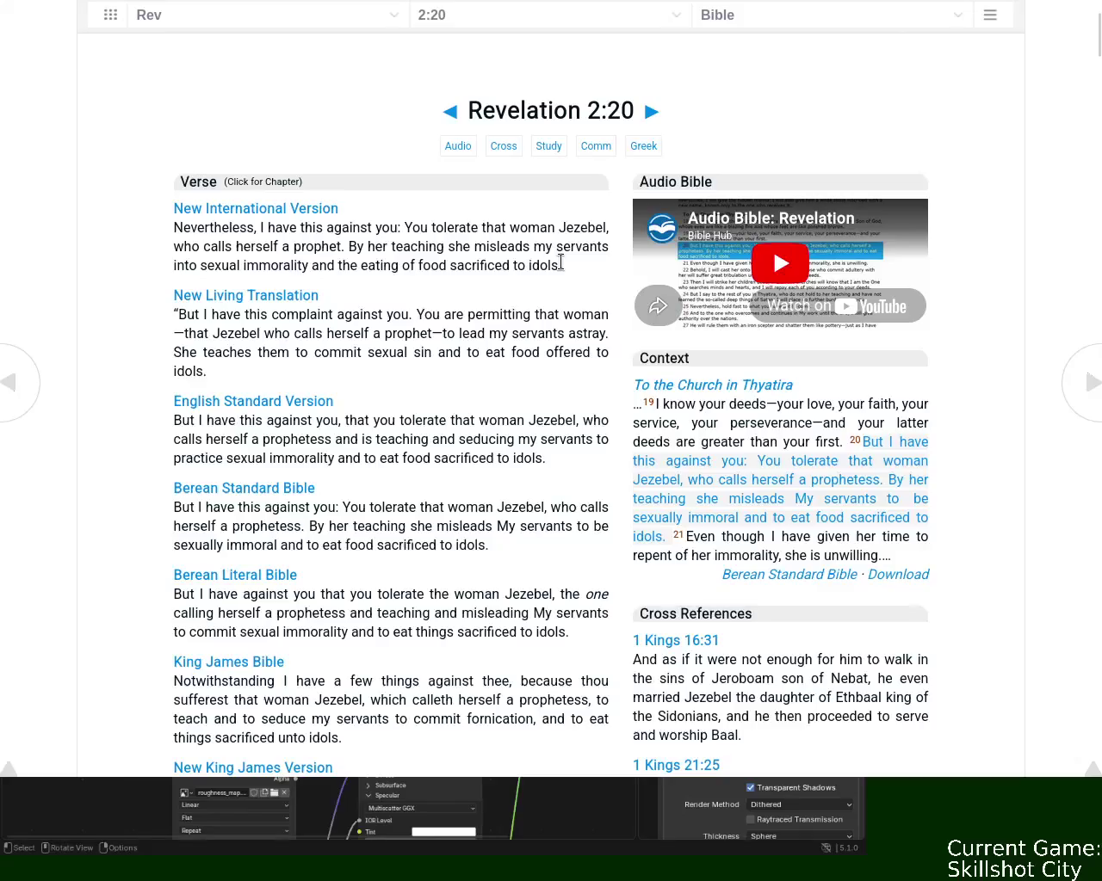
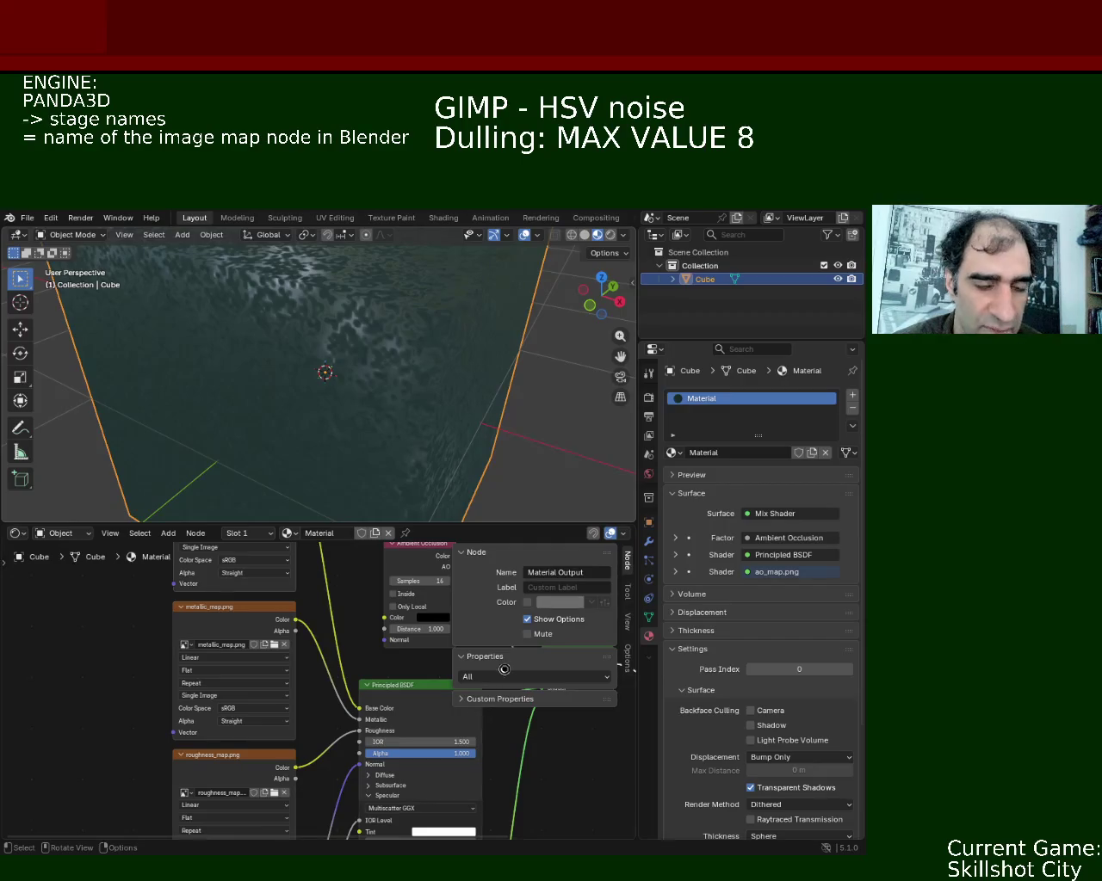
# Search DuckDuckGo for 'is there a law that states that females cannot become pristes'.
pyautogui.hotkey('alt', 'Tab')
pyautogui.write('is t')
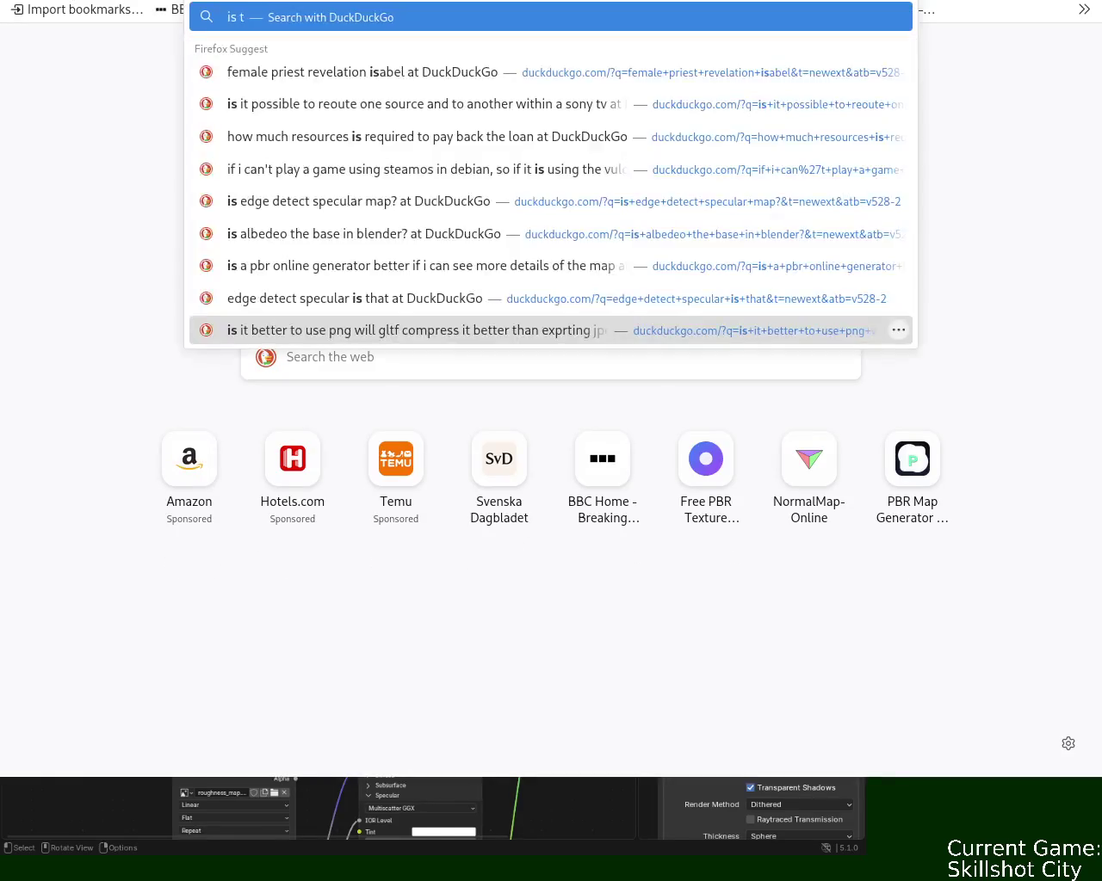
pyautogui.write('here a law that states that females cannot become pristes')
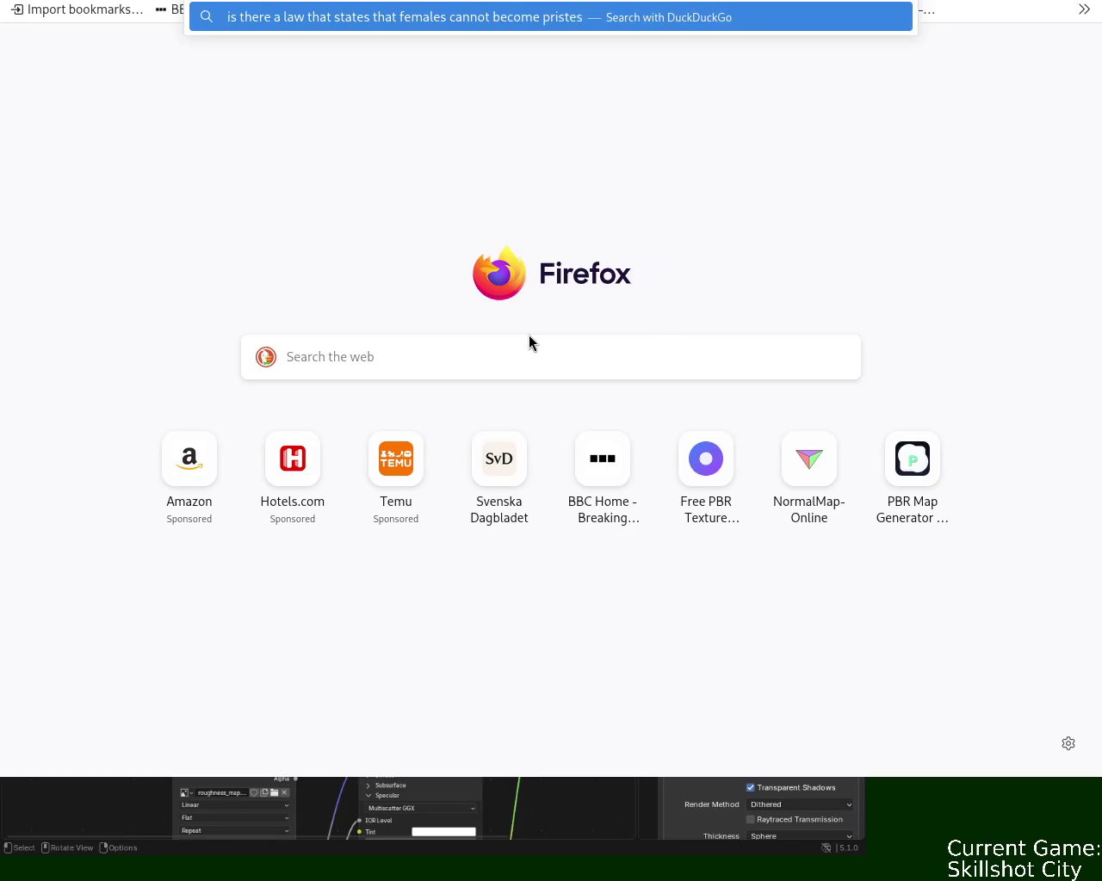
pyautogui.press('Return')
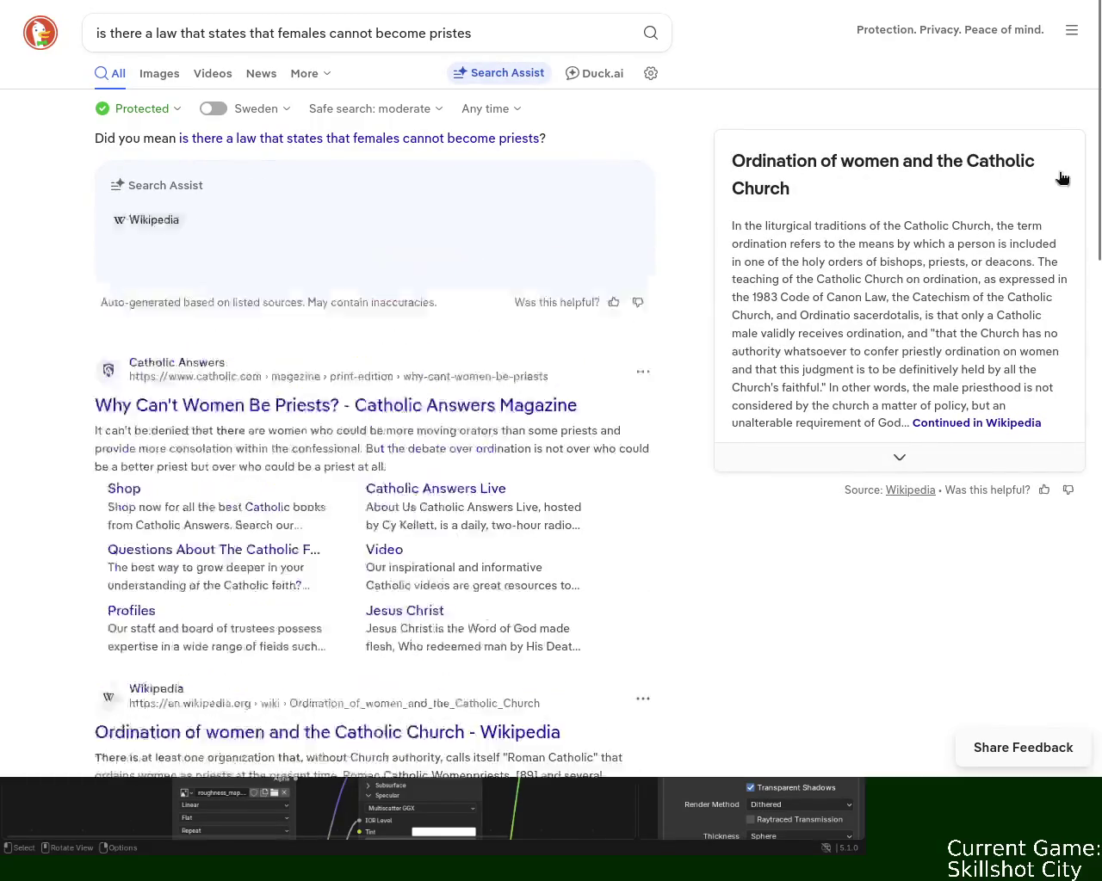
pyautogui.scroll(-5, 1037, 197)
pyautogui.scroll(-4, 370, 388)
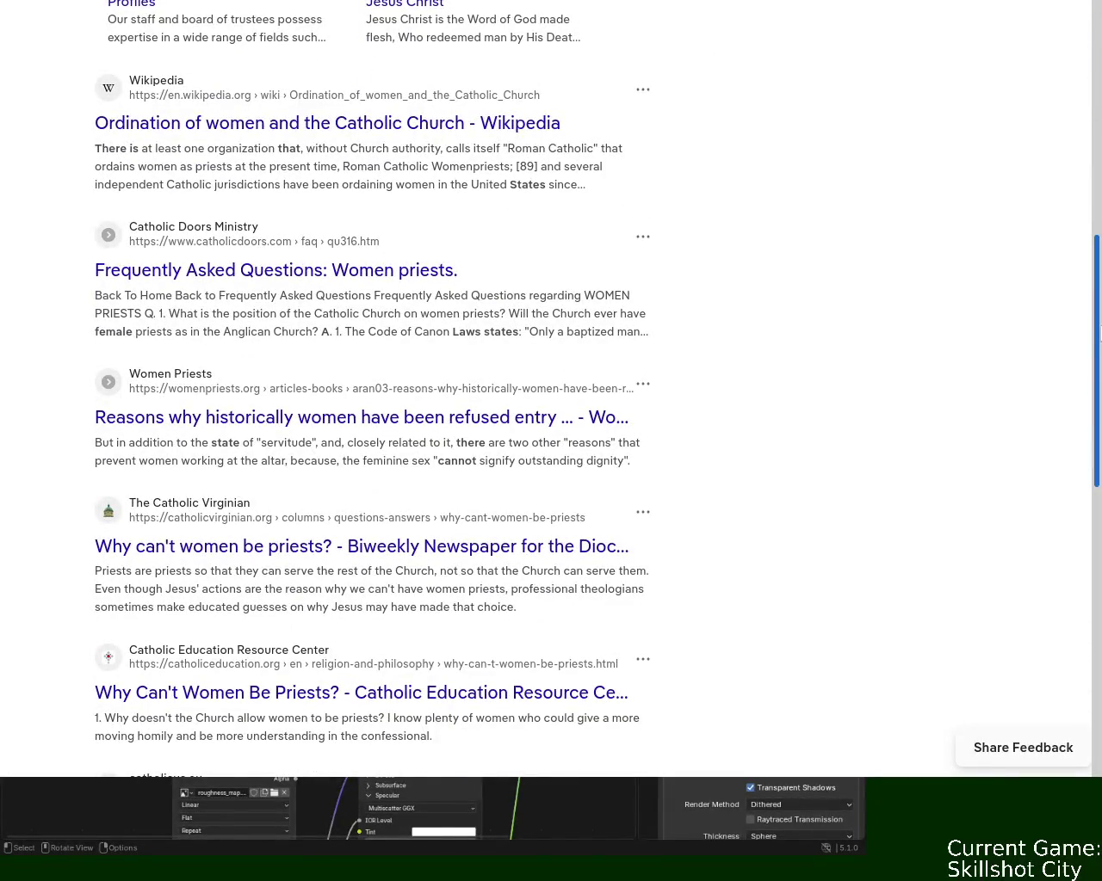
pyautogui.scroll(10, 139, 222)
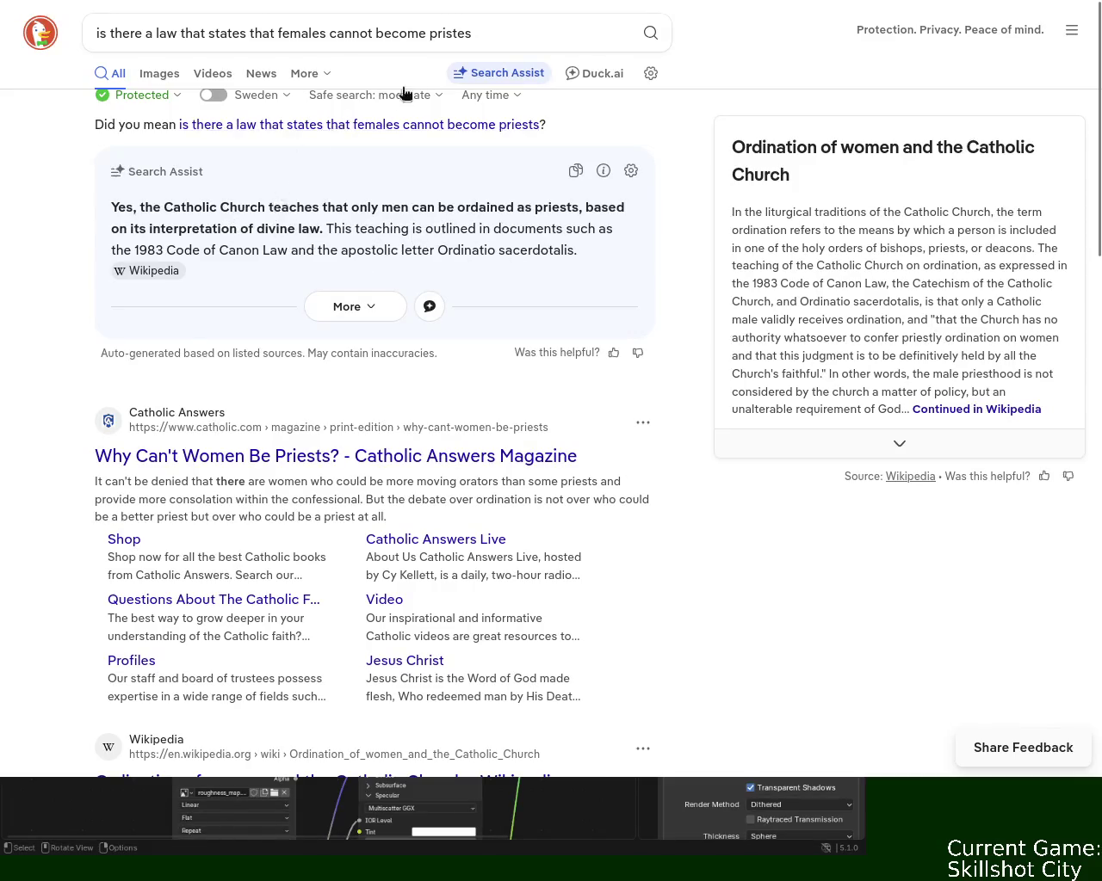
# Switch to Duck.ai and delete the recent chat history.
pyautogui.click(602, 73)
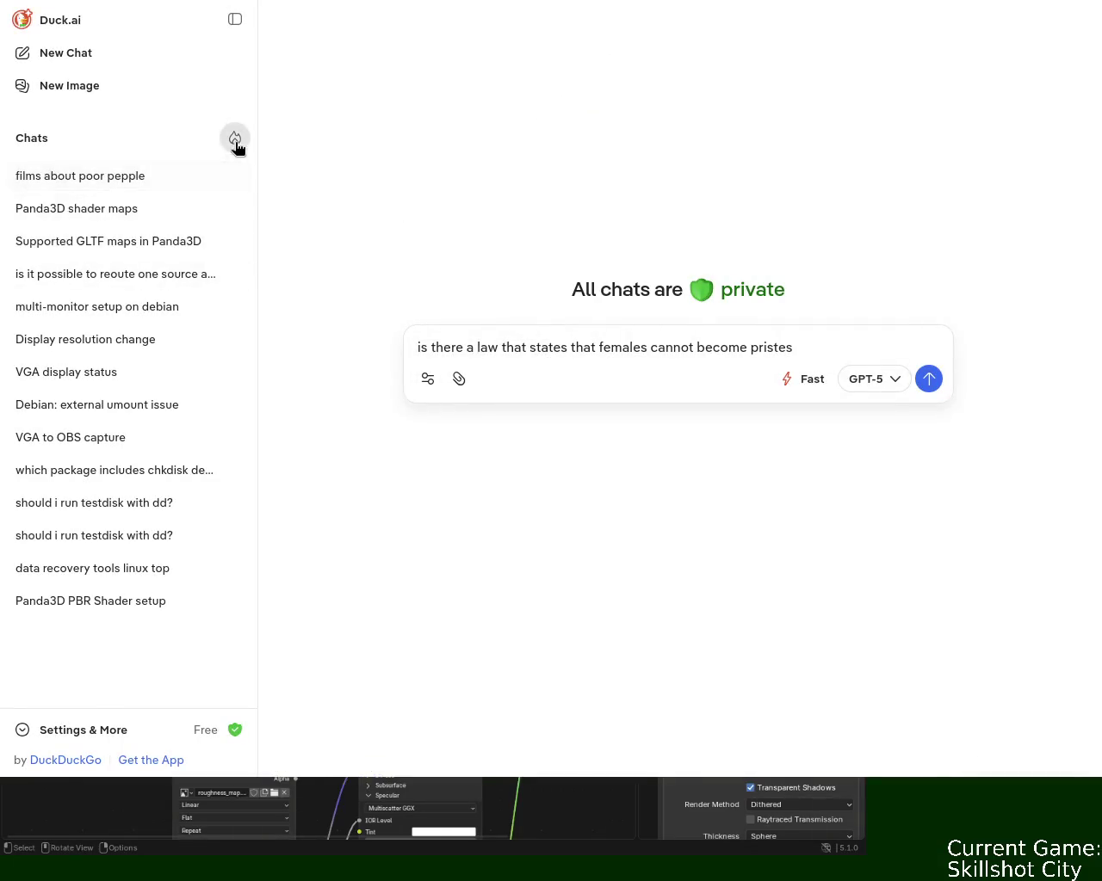
pyautogui.click(235, 137)
pyautogui.click(611, 472)
# Change the question's ending to 'priest in the new testament' and send it to Duck.ai.
pyautogui.click(527, 346)
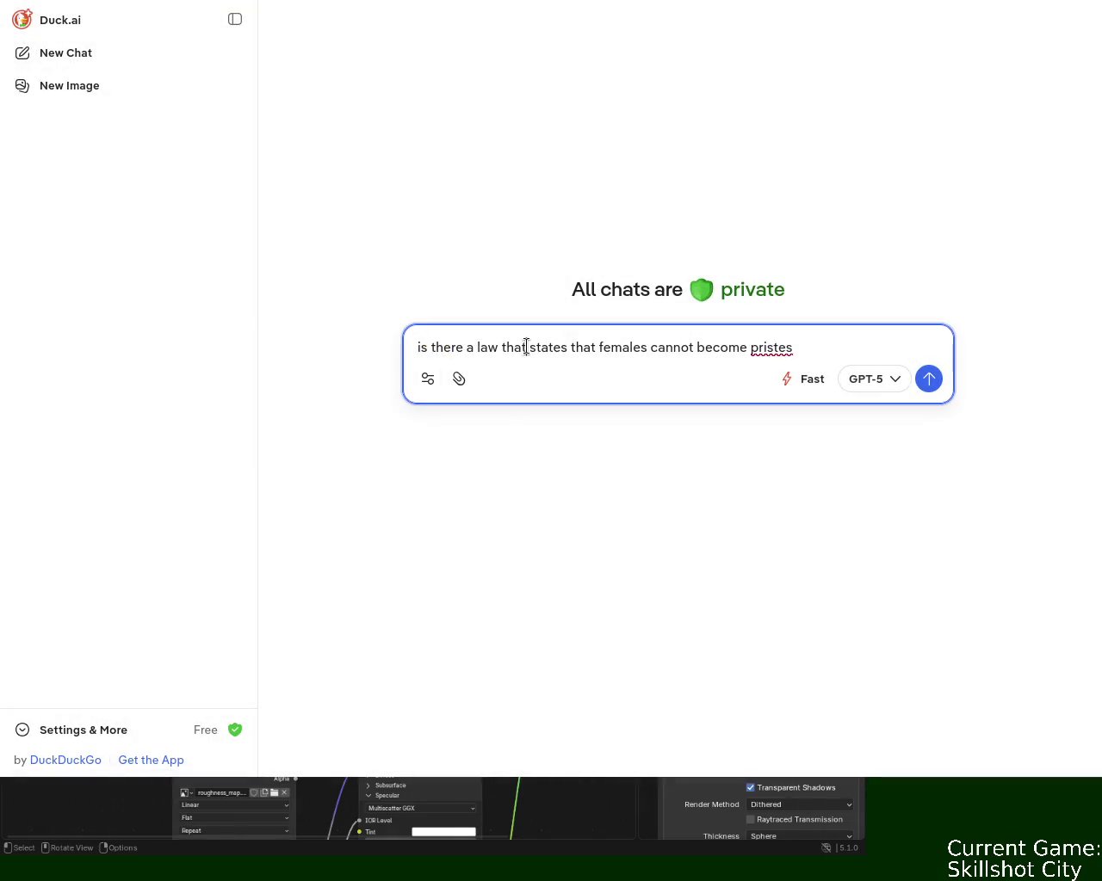
pyautogui.doubleClick(805, 345)
pyautogui.write('priws')
pyautogui.press('BackSpace')
pyautogui.press('BackSpace')
pyautogui.write('est in the new tre')
pyautogui.press('BackSpace')
pyautogui.press('BackSpace')
pyautogui.write('estame')
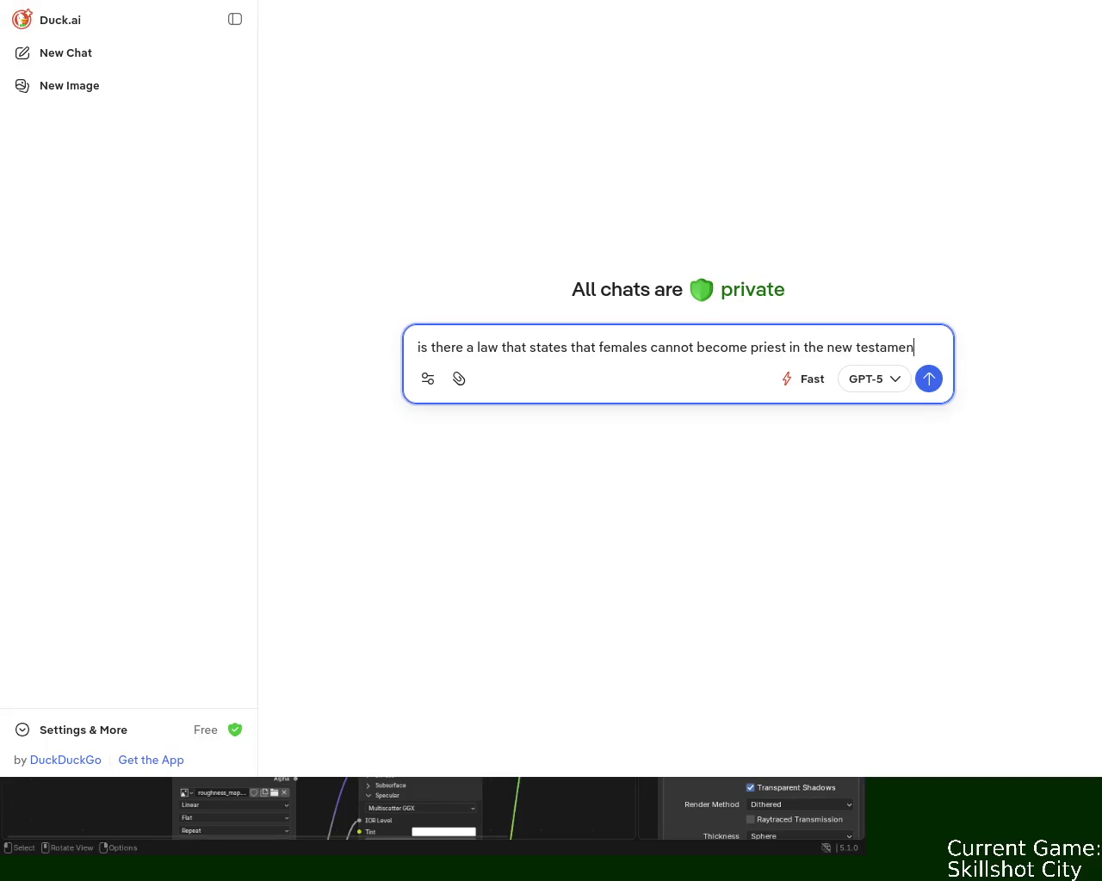
pyautogui.write('nt')
pyautogui.press('Return')
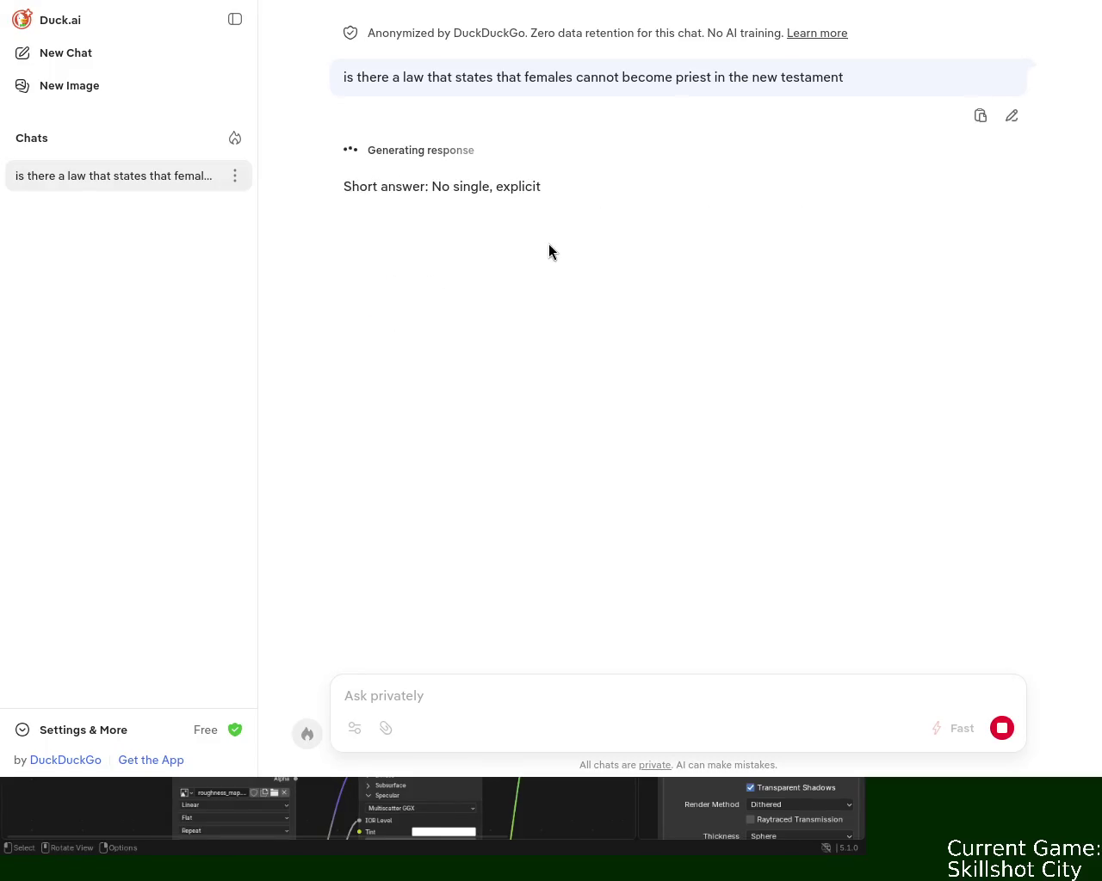
# Select the '1 Timothy 3:1–7' reference from the answer and search it in a new tab.
pyautogui.moveTo(442, 187); pyautogui.dragTo(479, 186)
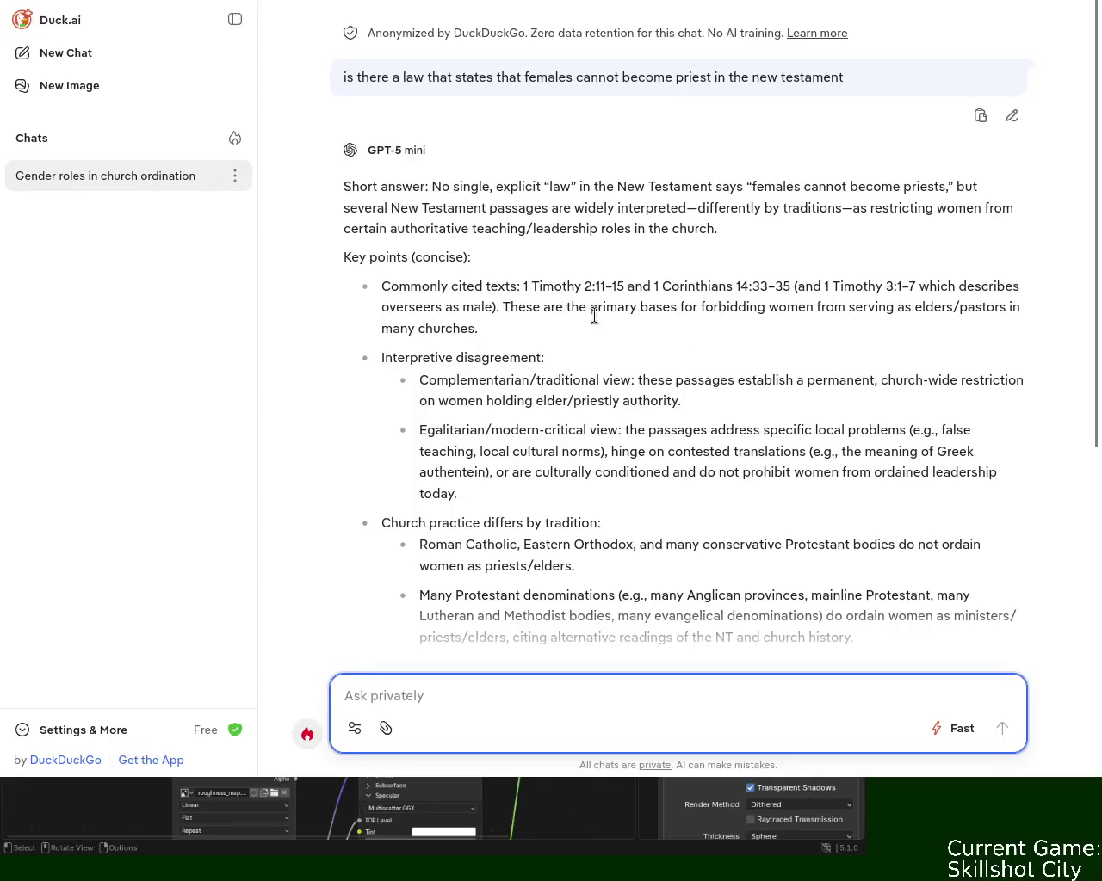
pyautogui.moveTo(511, 307); pyautogui.dragTo(953, 307)
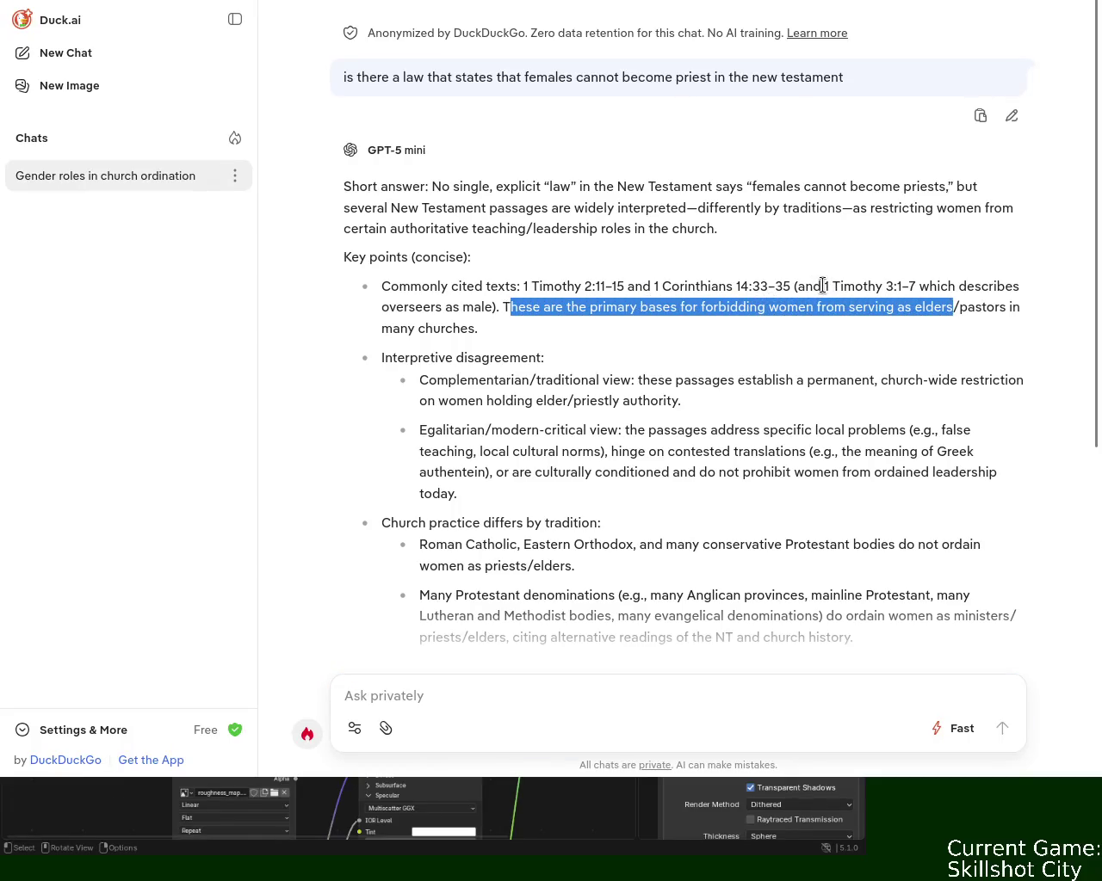
pyautogui.moveTo(823, 285); pyautogui.dragTo(919, 286)
pyautogui.hotkey('ctrl', 'c')
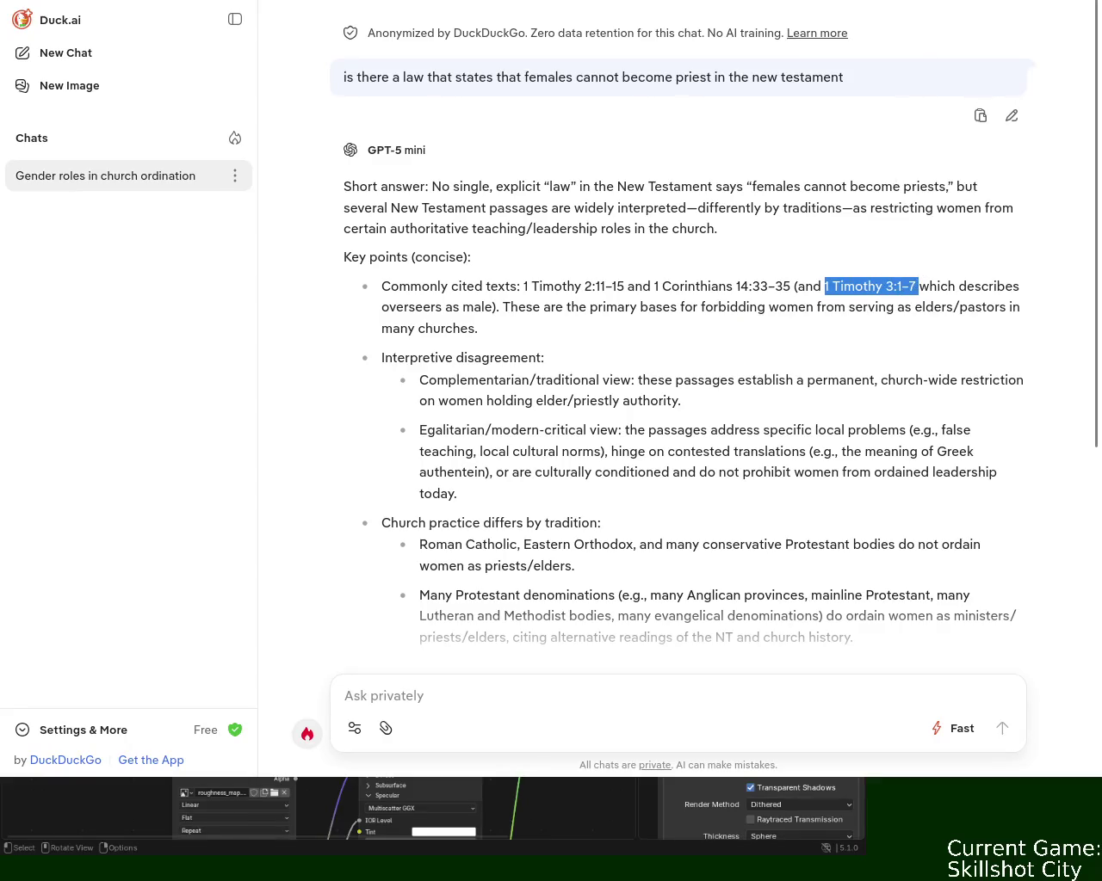
pyautogui.hotkey('ctrl', 't')
pyautogui.hotkey('ctrl', 'v')
pyautogui.press('Return')
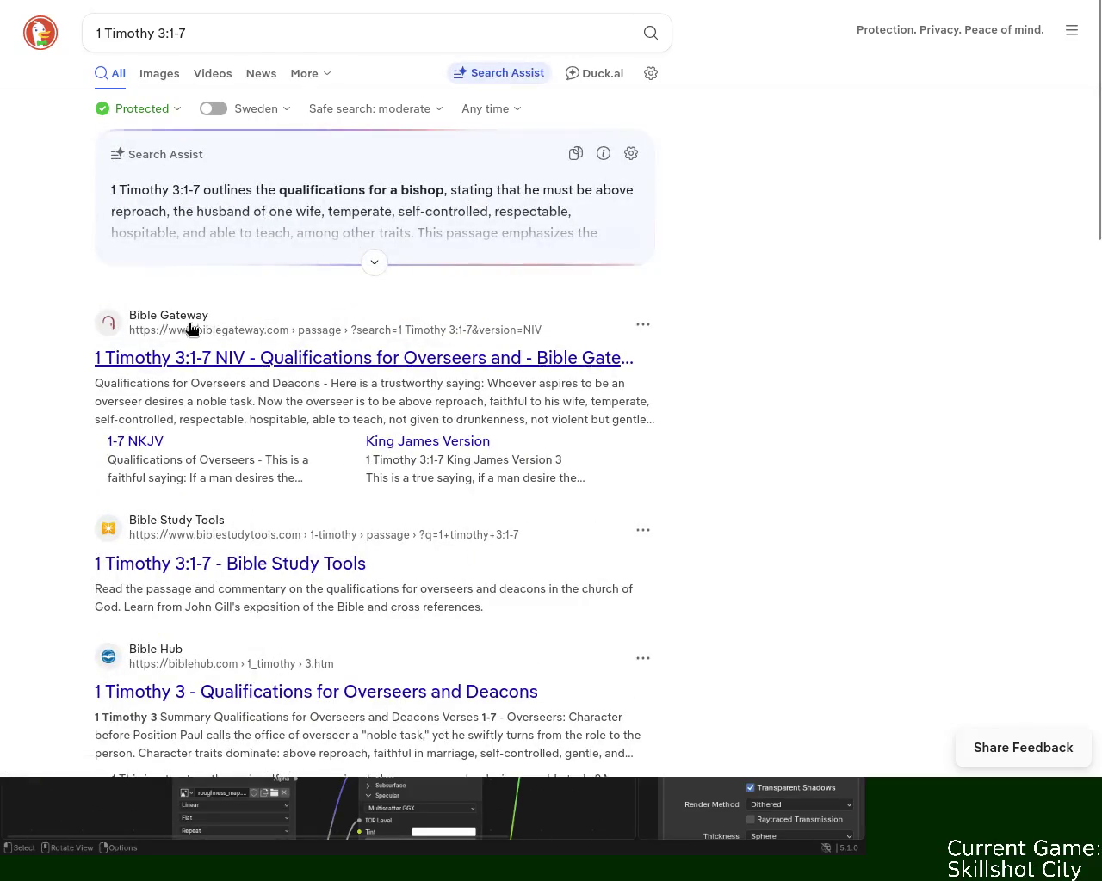
# Read 1 Timothy 3:1-7 (NIV) on Bible Gateway, highlighting phrases in verses 2 and 3.
pyautogui.click(184, 360)
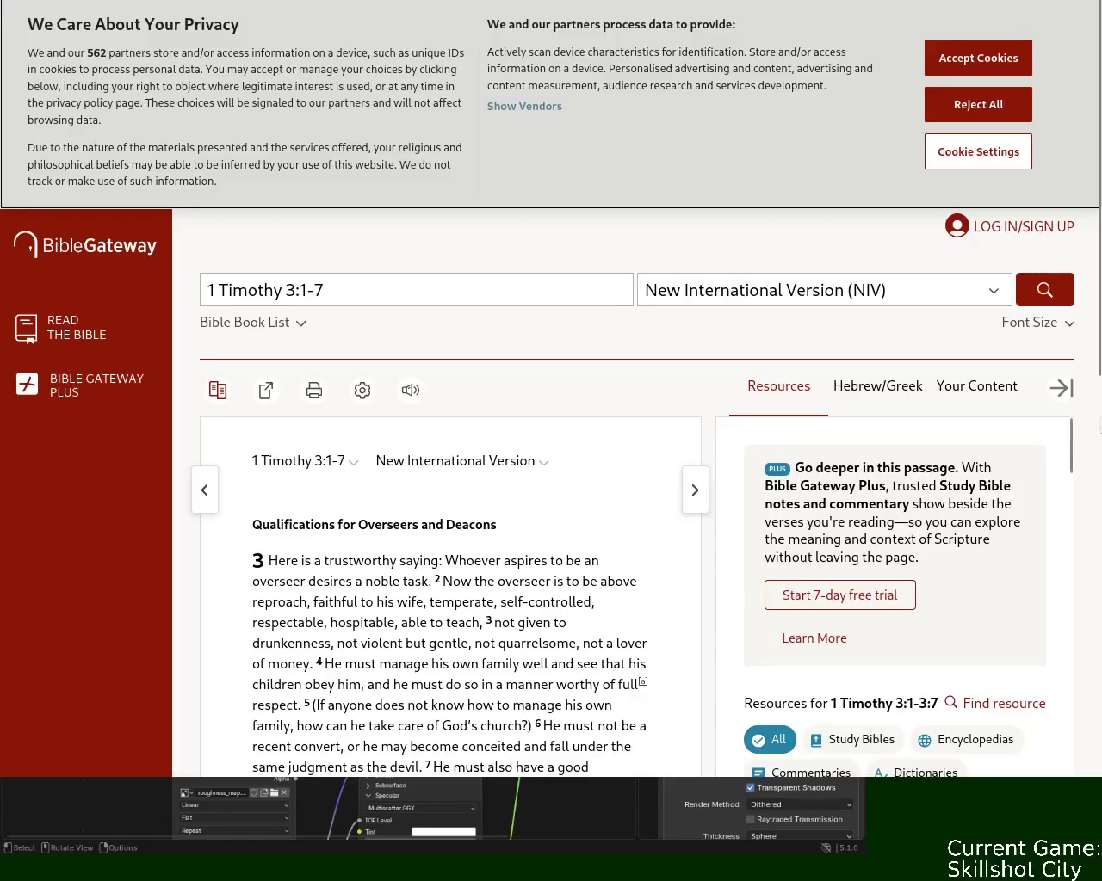
pyautogui.scroll(-3, 671, 400)
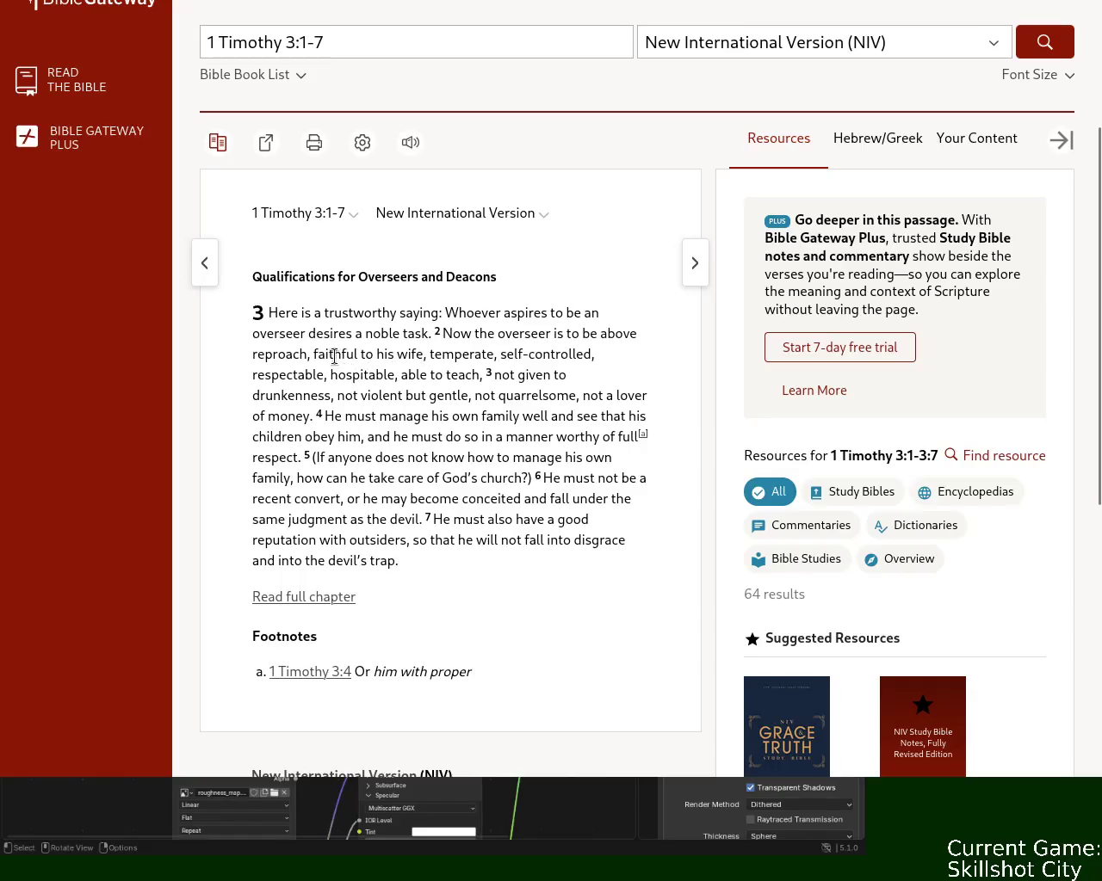
pyautogui.moveTo(495, 354); pyautogui.dragTo(540, 373)
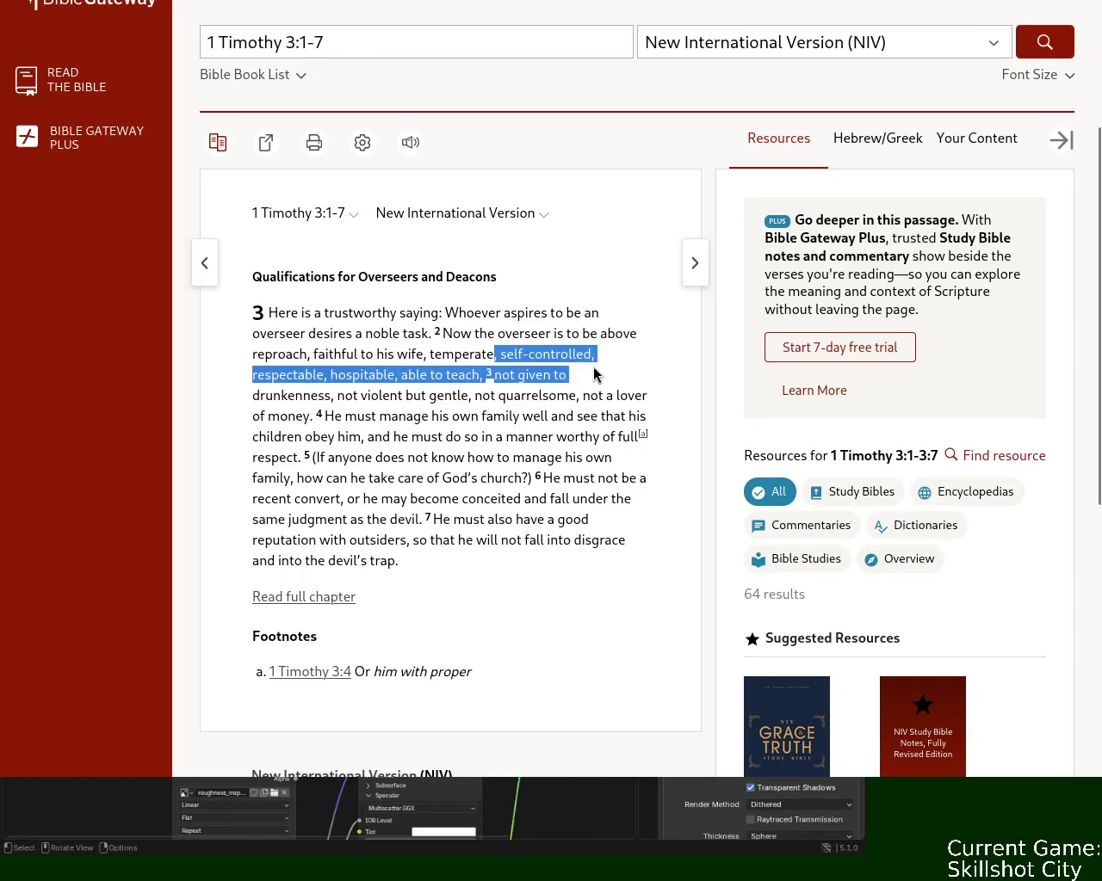
pyautogui.click(540, 373)
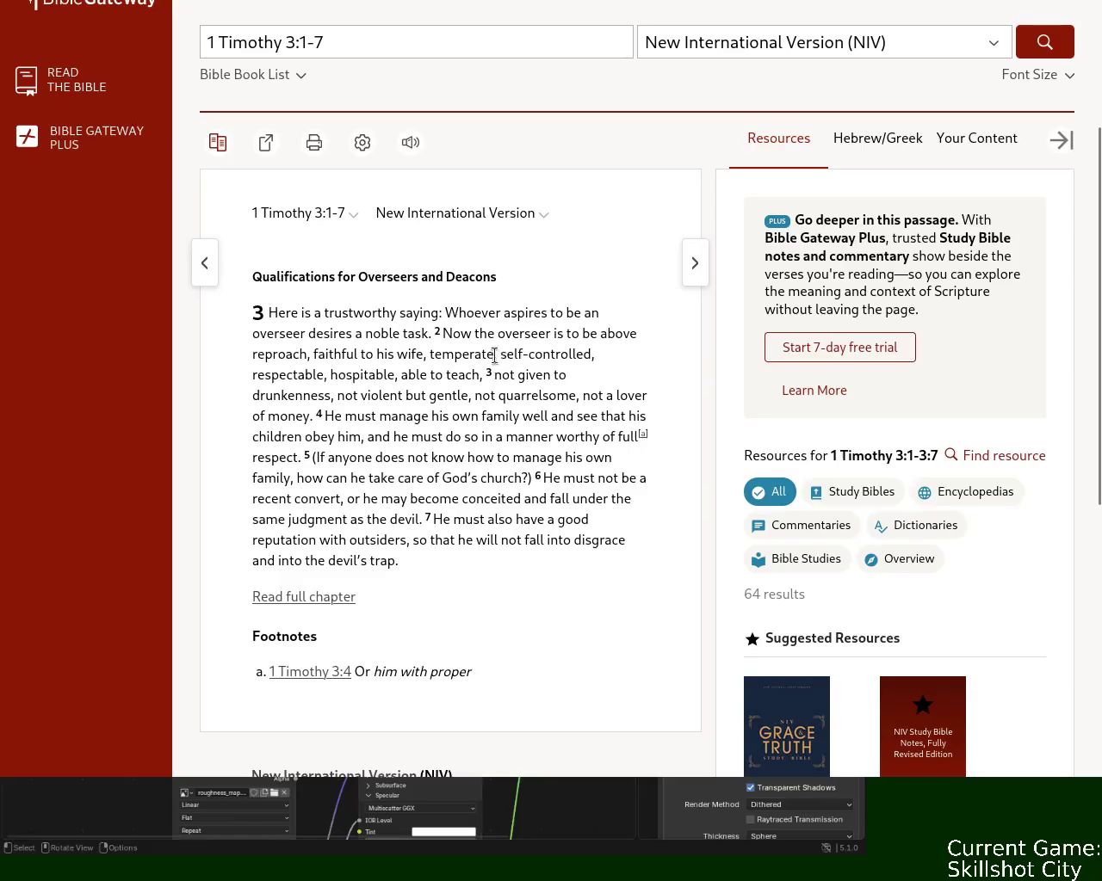
pyautogui.moveTo(496, 354); pyautogui.dragTo(585, 353)
pyautogui.moveTo(346, 354); pyautogui.dragTo(455, 354)
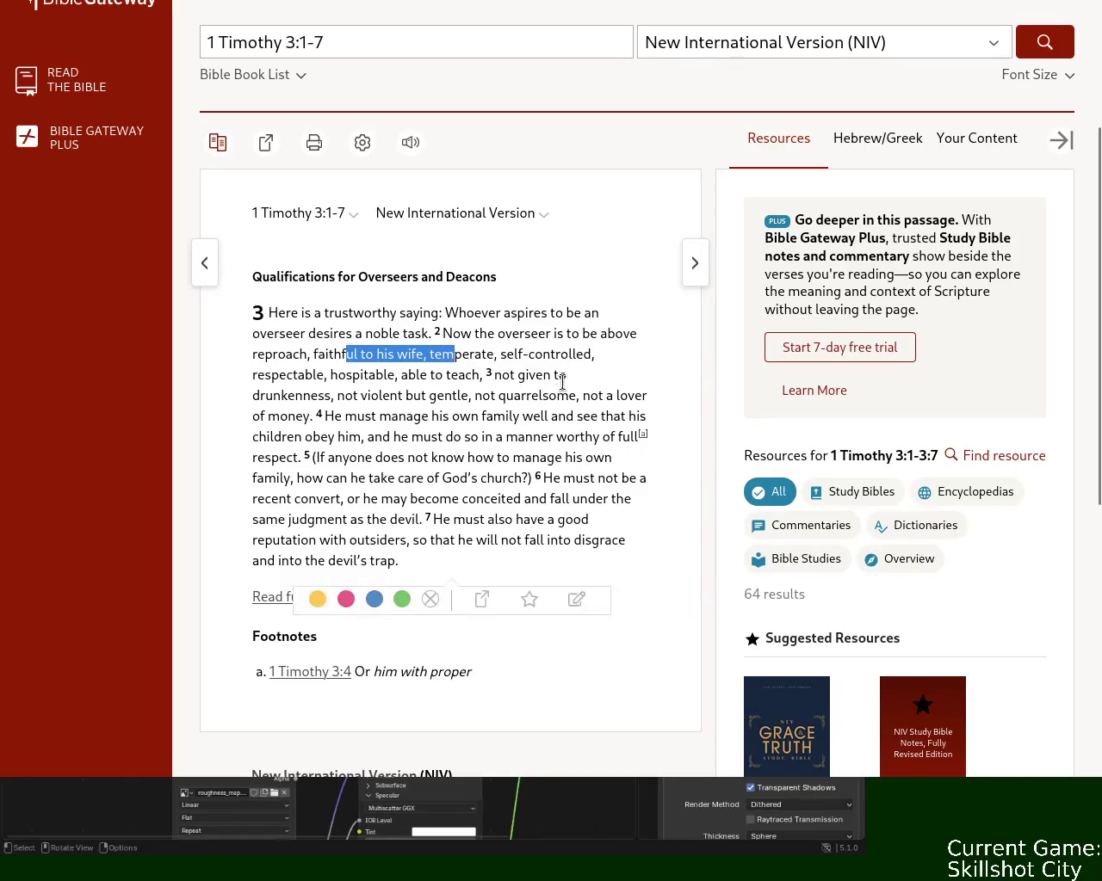
pyautogui.moveTo(390, 395); pyautogui.dragTo(529, 395)
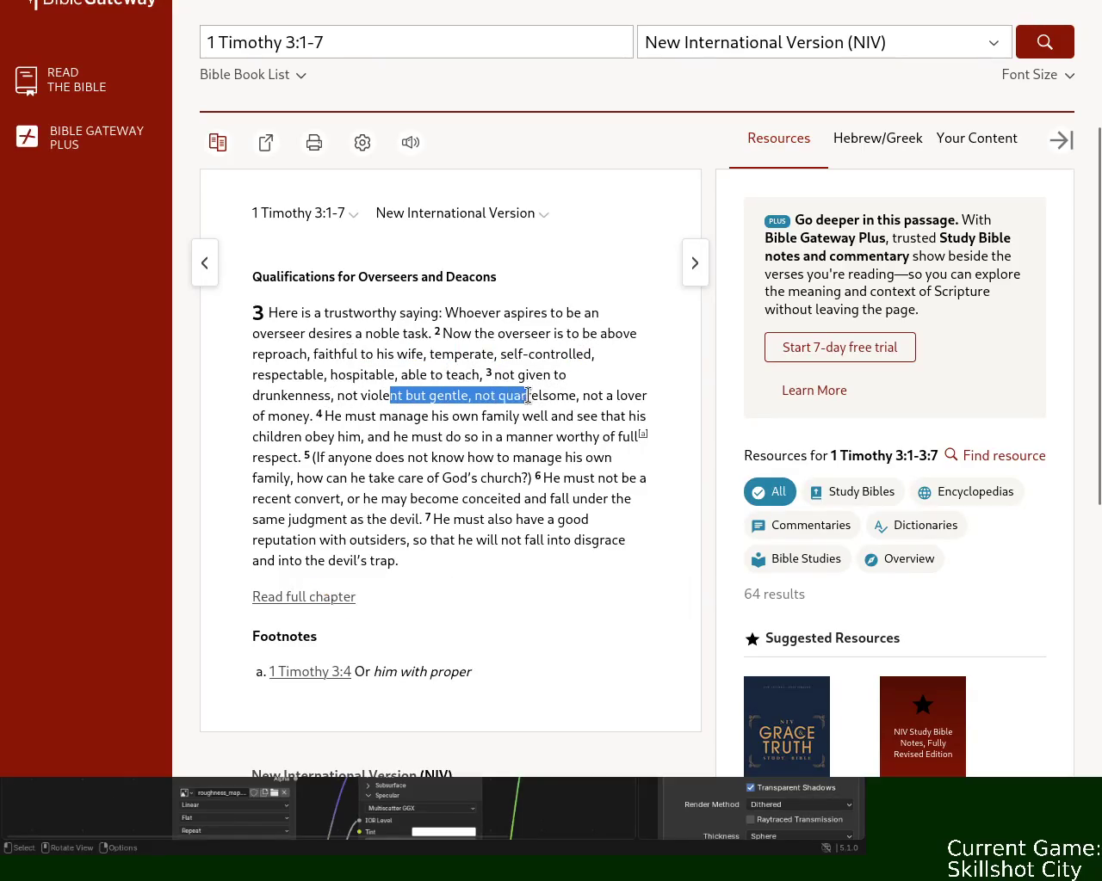
pyautogui.click(473, 399)
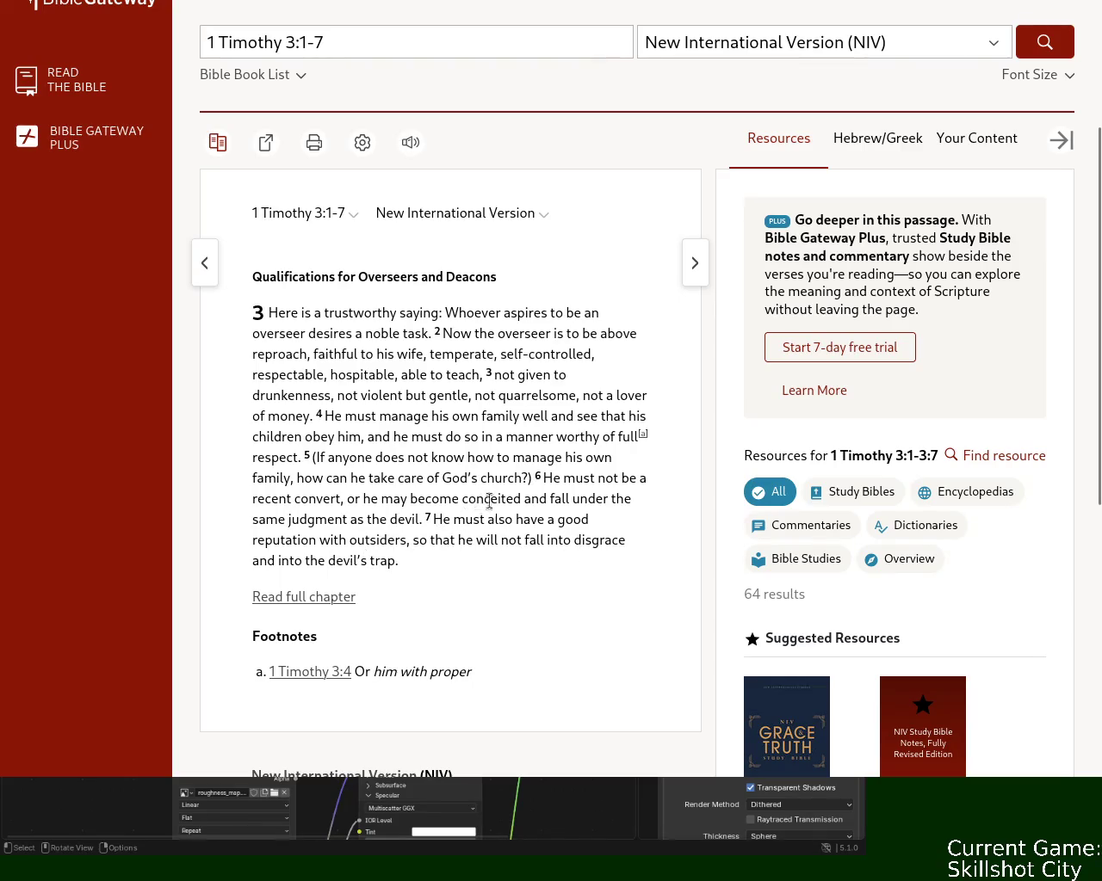
pyautogui.hotkey('alt', 'Tab')
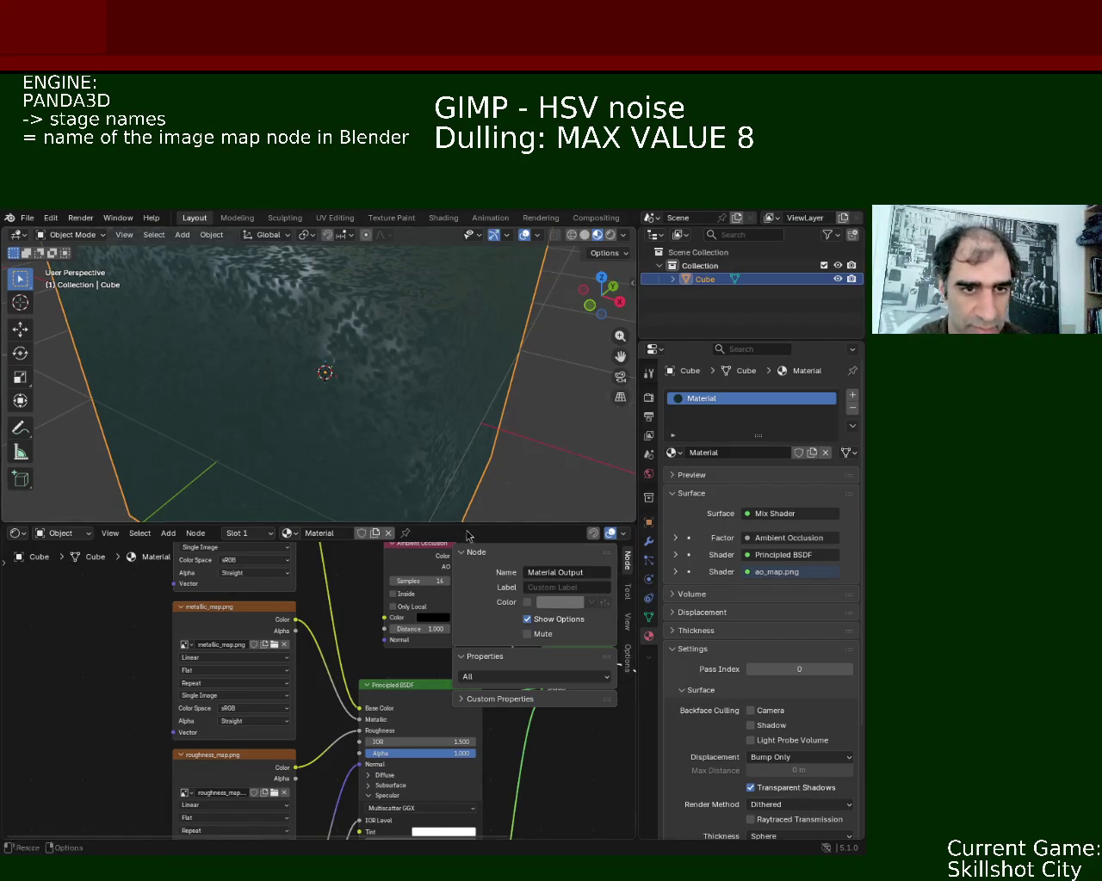
# Enlarge the 3D viewport above the Cube's shader node editor.
pyautogui.moveTo(465, 522); pyautogui.dragTo(466, 574)
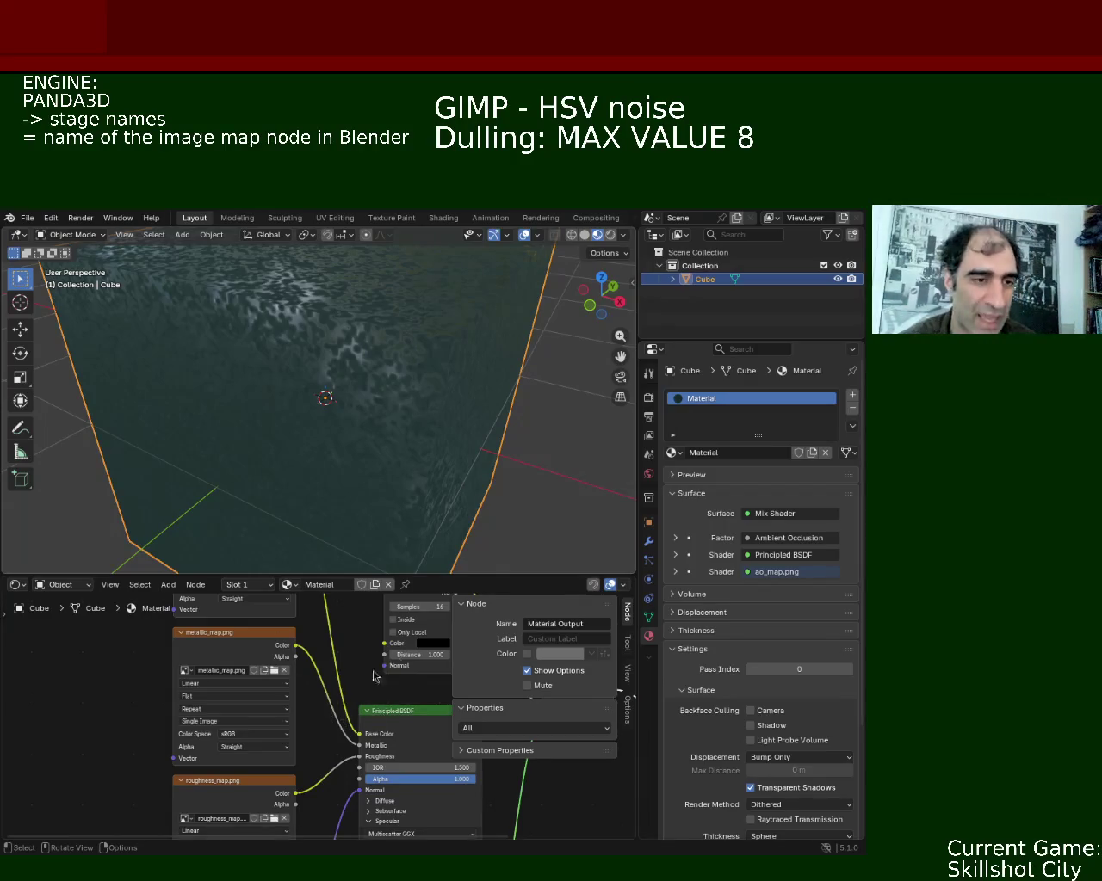
# Orbit to frame the whole textured cube and bring up the File menu.
pyautogui.click(28, 217)
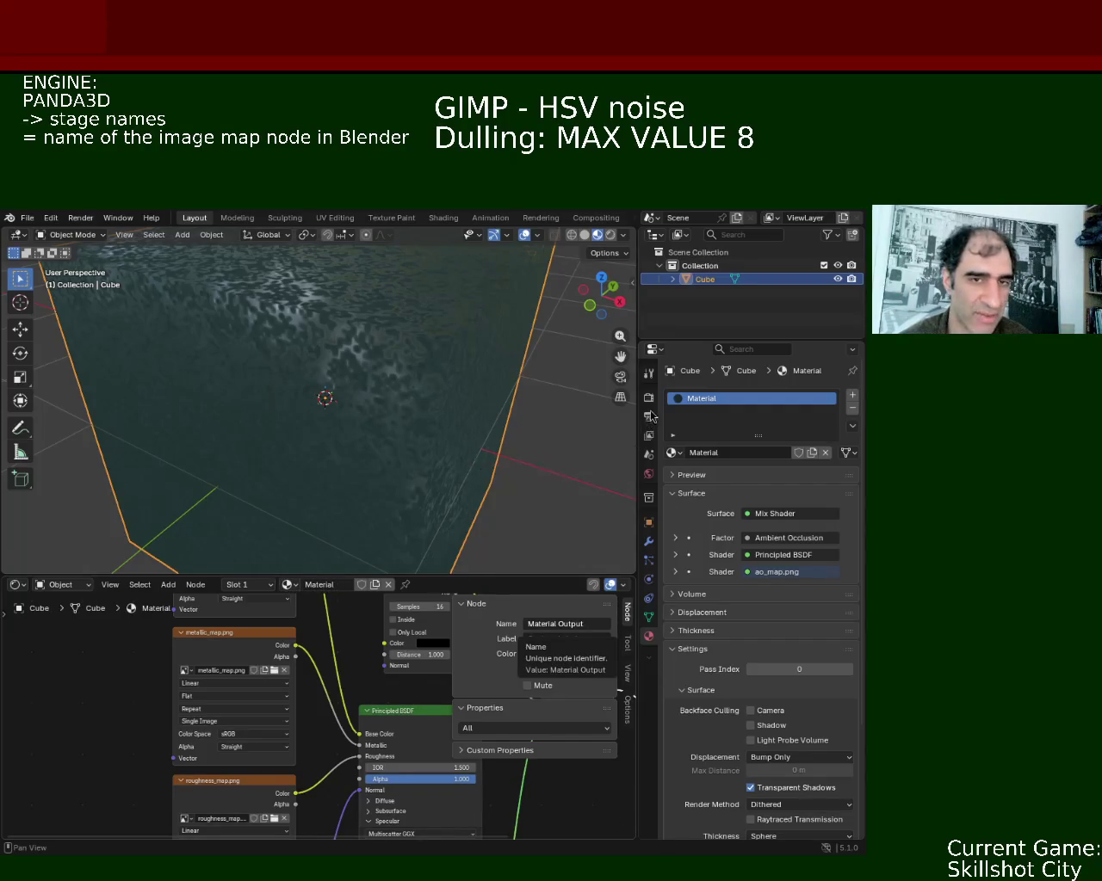
pyautogui.click(28, 217)
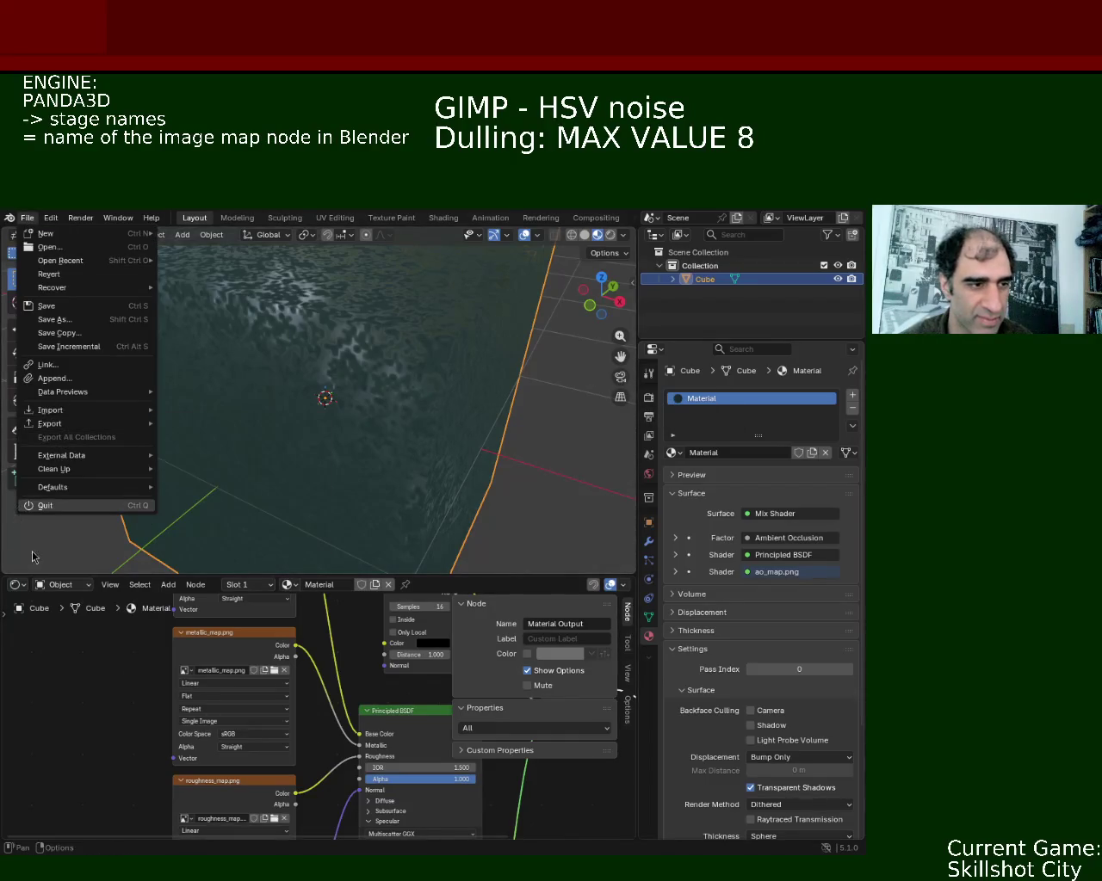
pyautogui.moveTo(442, 422)
pyautogui.mouseDown(button='middle')
pyautogui.moveTo(398, 454)
pyautogui.moveTo(370, 403)
pyautogui.moveTo(507, 399)
pyautogui.moveTo(330, 468)
pyautogui.moveTo(379, 398)
pyautogui.moveTo(408, 456)
pyautogui.mouseUp(button='middle')
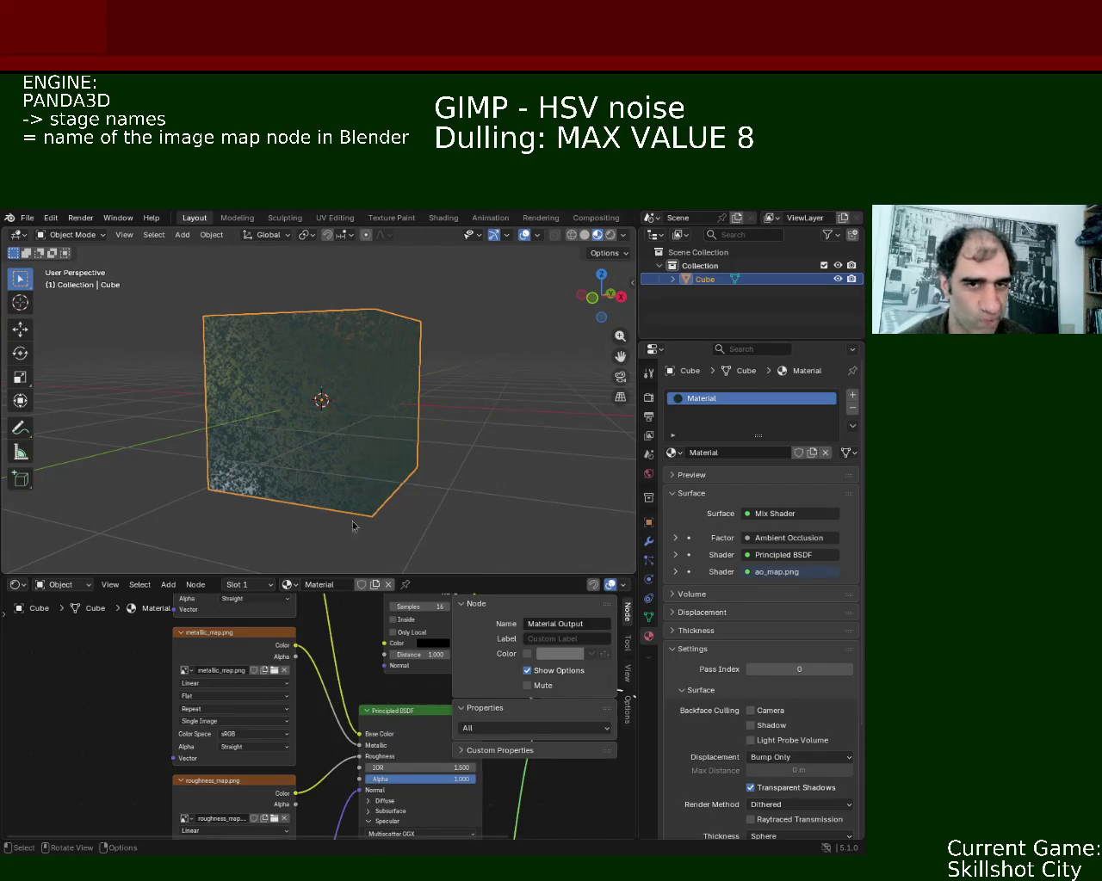
pyautogui.click(27, 217)
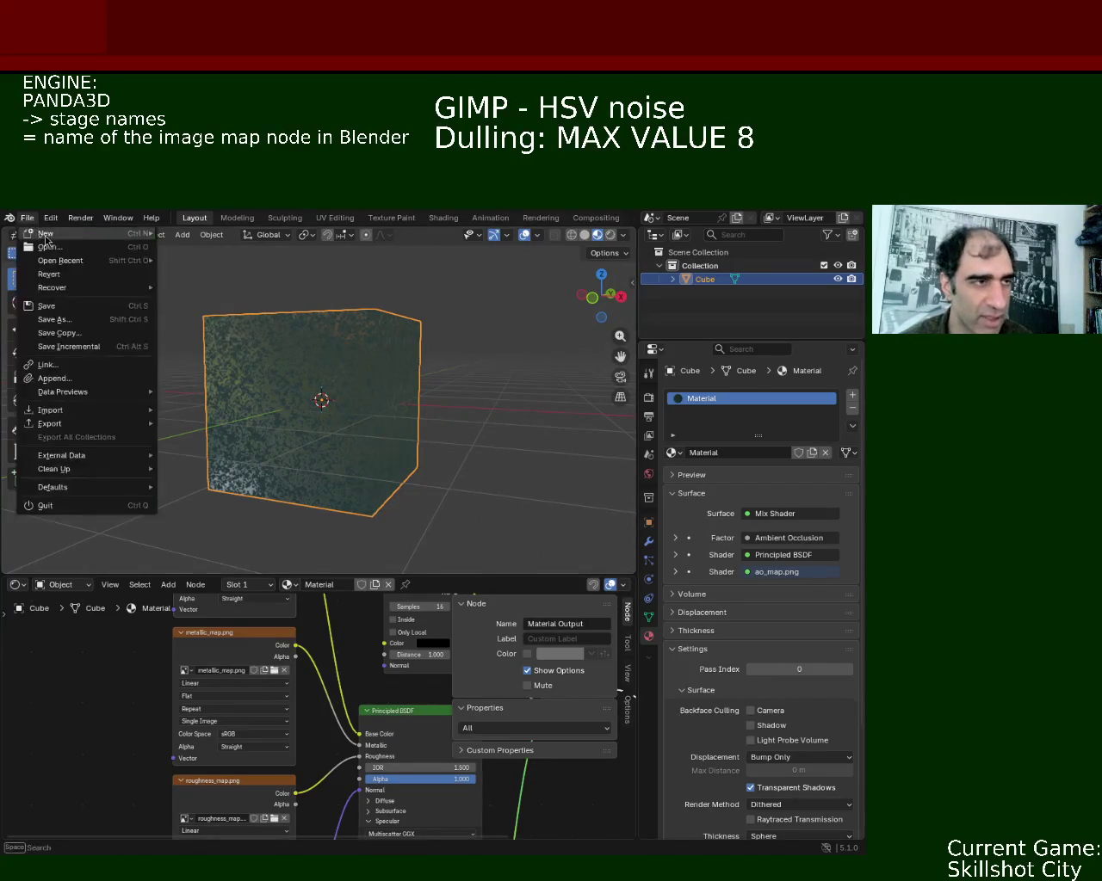
# In Edit Mode, extrude the cube's right face outward to lengthen it.
pyautogui.moveTo(305, 374)
pyautogui.mouseDown(button='middle')
pyautogui.moveTo(338, 393)
pyautogui.moveTo(402, 395)
pyautogui.mouseUp(button='middle')
pyautogui.press('Tab')
pyautogui.hotkey('alt', 'a')
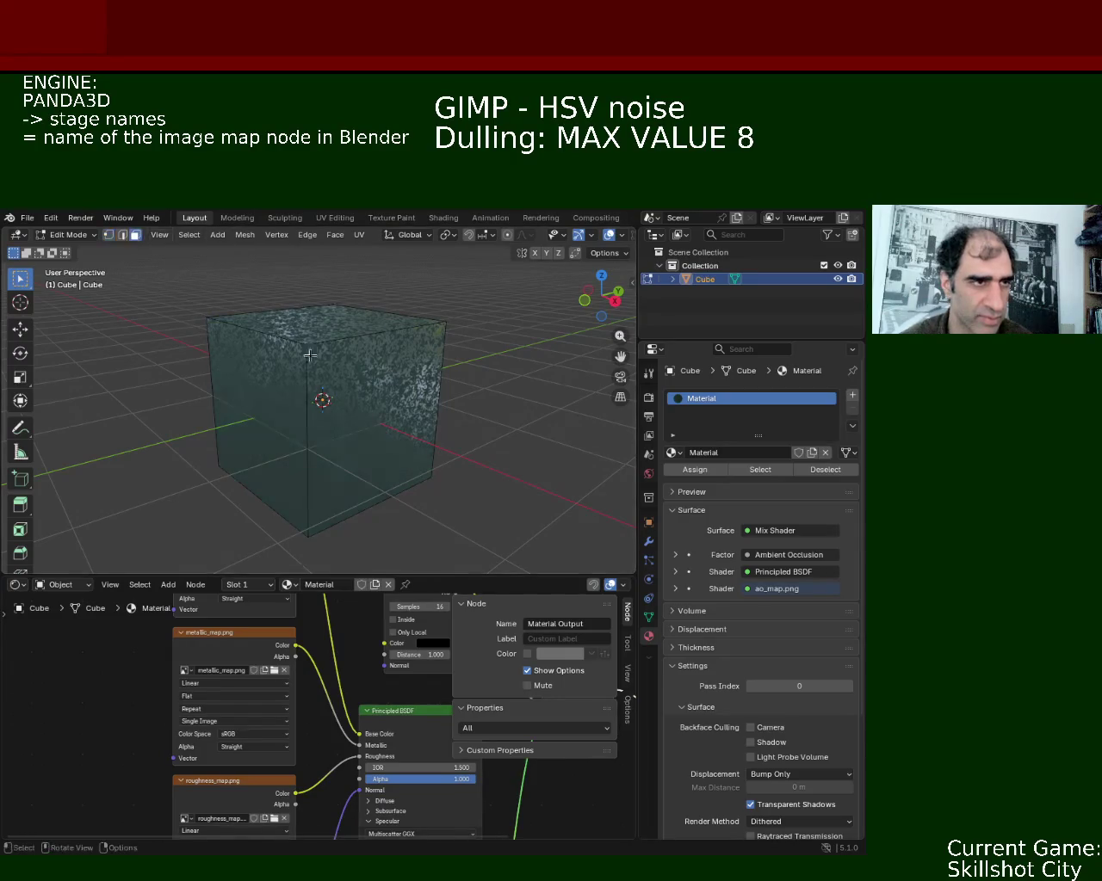
pyautogui.click(376, 406)
pyautogui.scroll(-4, 376, 406)
pyautogui.scroll(-2, 376, 407)
pyautogui.press('e')
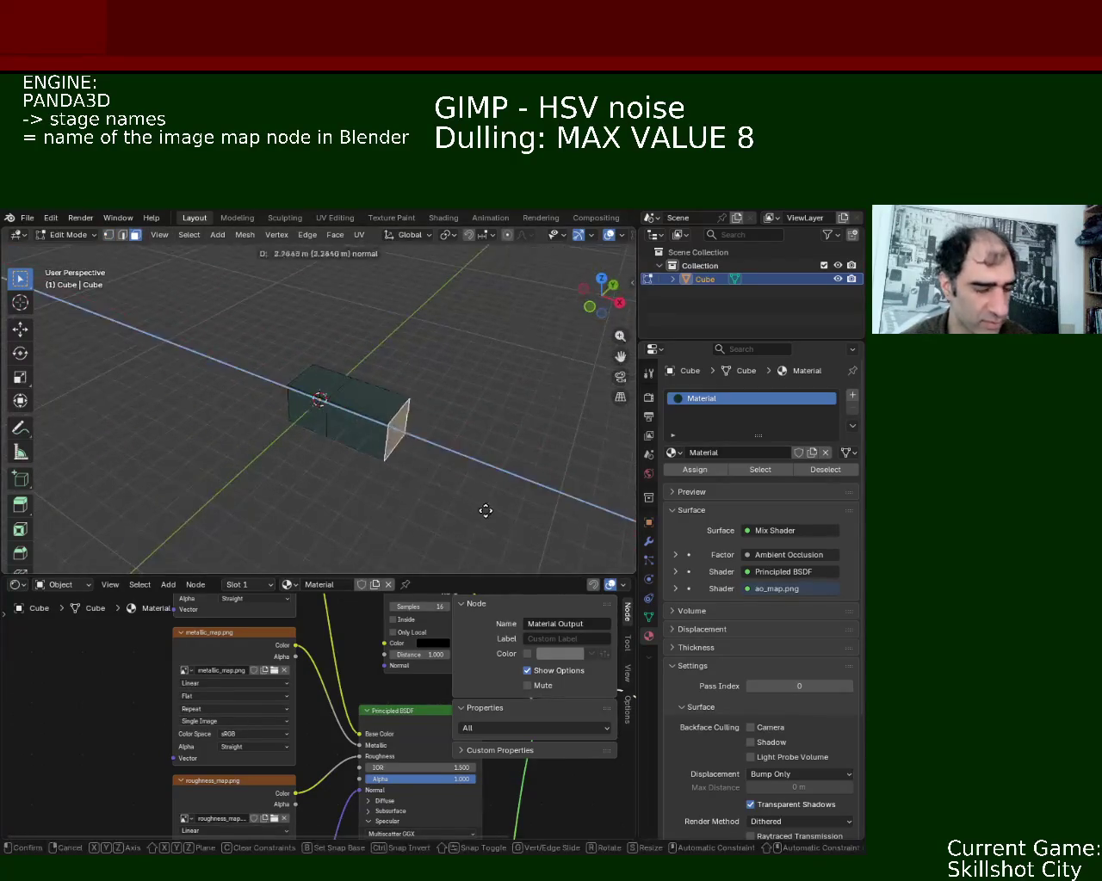
pyautogui.click(343, 434)
# Extrude the long side face to widen the mesh into a flat slab.
pyautogui.scroll(-2, 376, 406)
pyautogui.click(413, 469)
pyautogui.press('e')
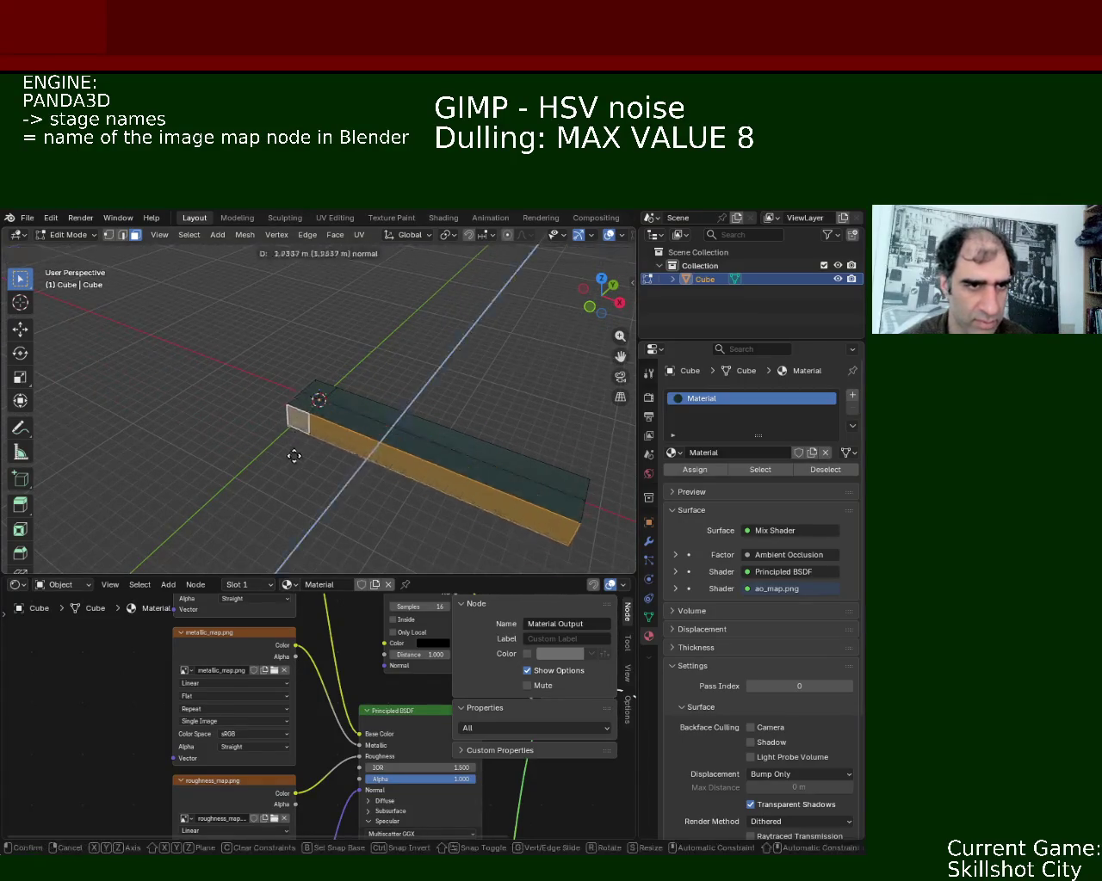
pyautogui.click(178, 262)
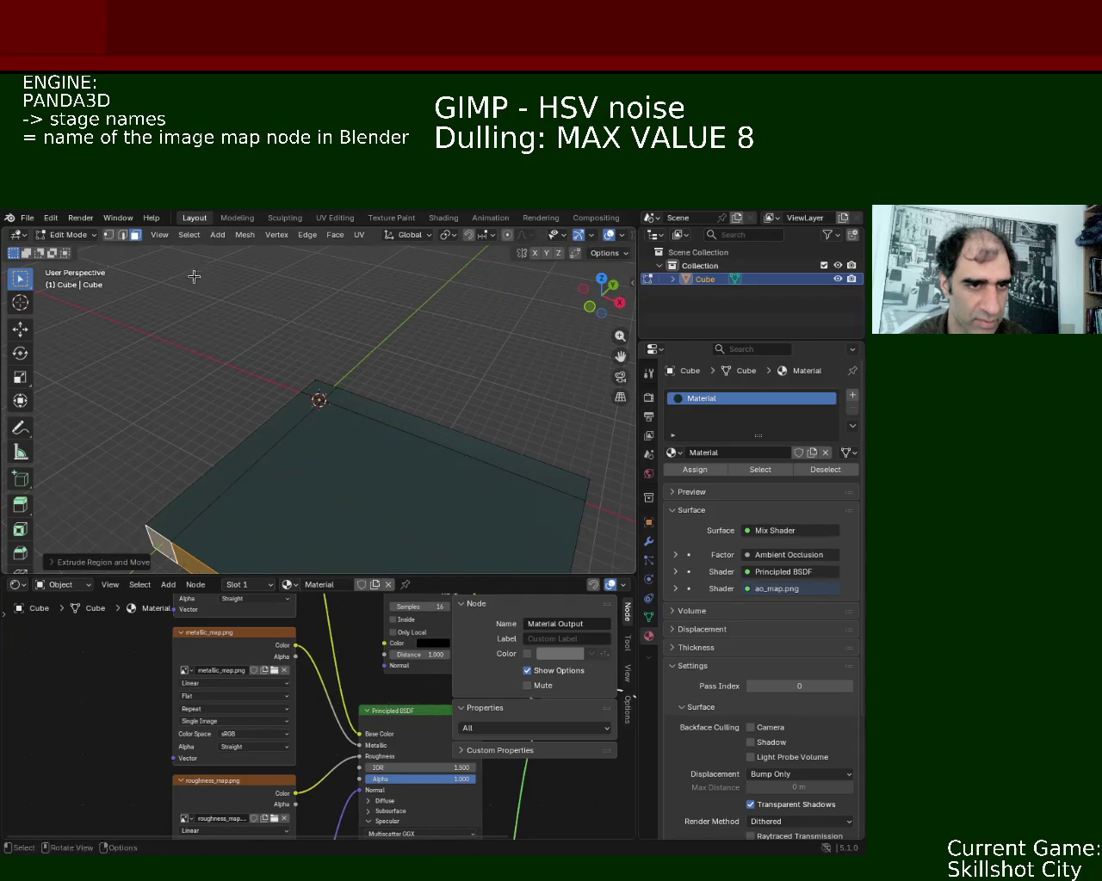
# Select the entire slab mesh and bring up the UV unwrap methods list.
pyautogui.moveTo(326, 476); pyautogui.dragTo(508, 457, button='middle')
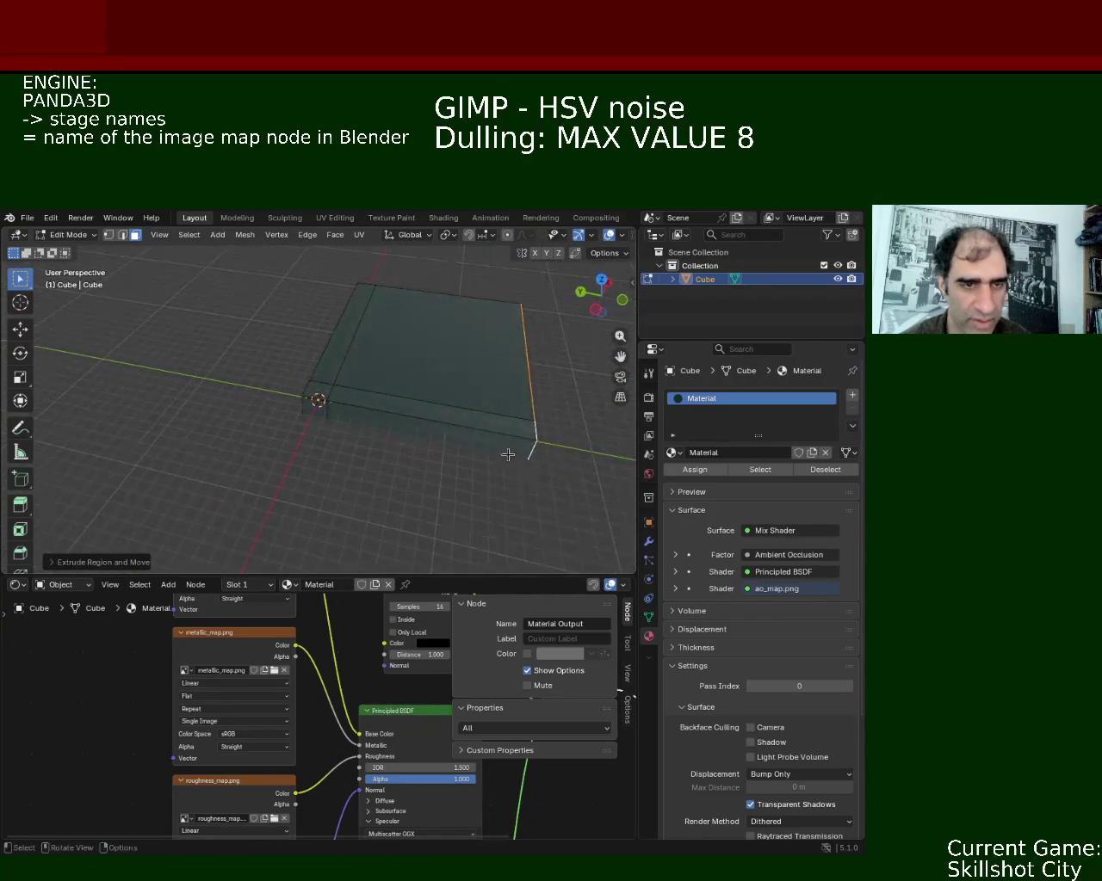
pyautogui.press('a')
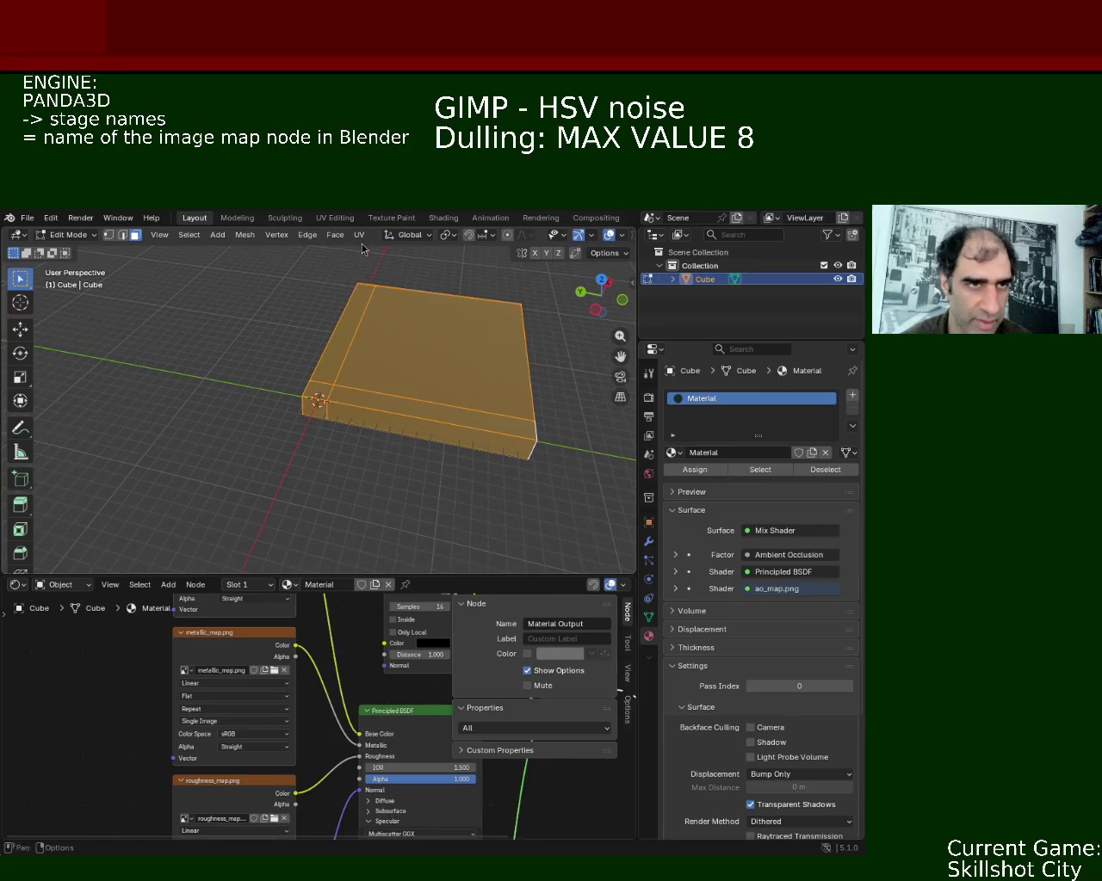
pyautogui.click(361, 240)
pyautogui.click(359, 235)
pyautogui.click(359, 235)
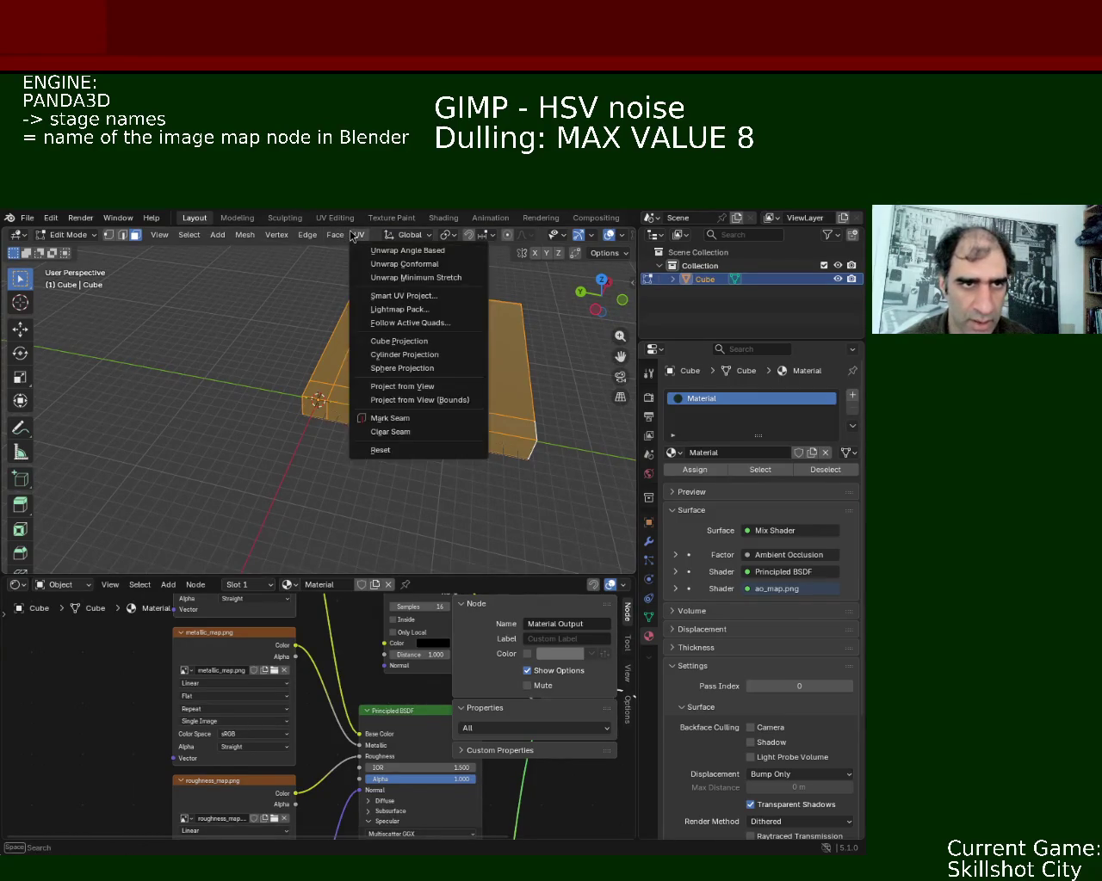
# Unwrap the selected slab with Smart UV Project, then deselect and view it from above.
pyautogui.click(445, 298)
pyautogui.click(437, 426)
pyautogui.click(518, 467)
pyautogui.moveTo(517, 468)
pyautogui.mouseDown(button='middle')
pyautogui.moveTo(401, 466)
pyautogui.moveTo(367, 327)
pyautogui.moveTo(431, 411)
pyautogui.mouseUp(button='middle')
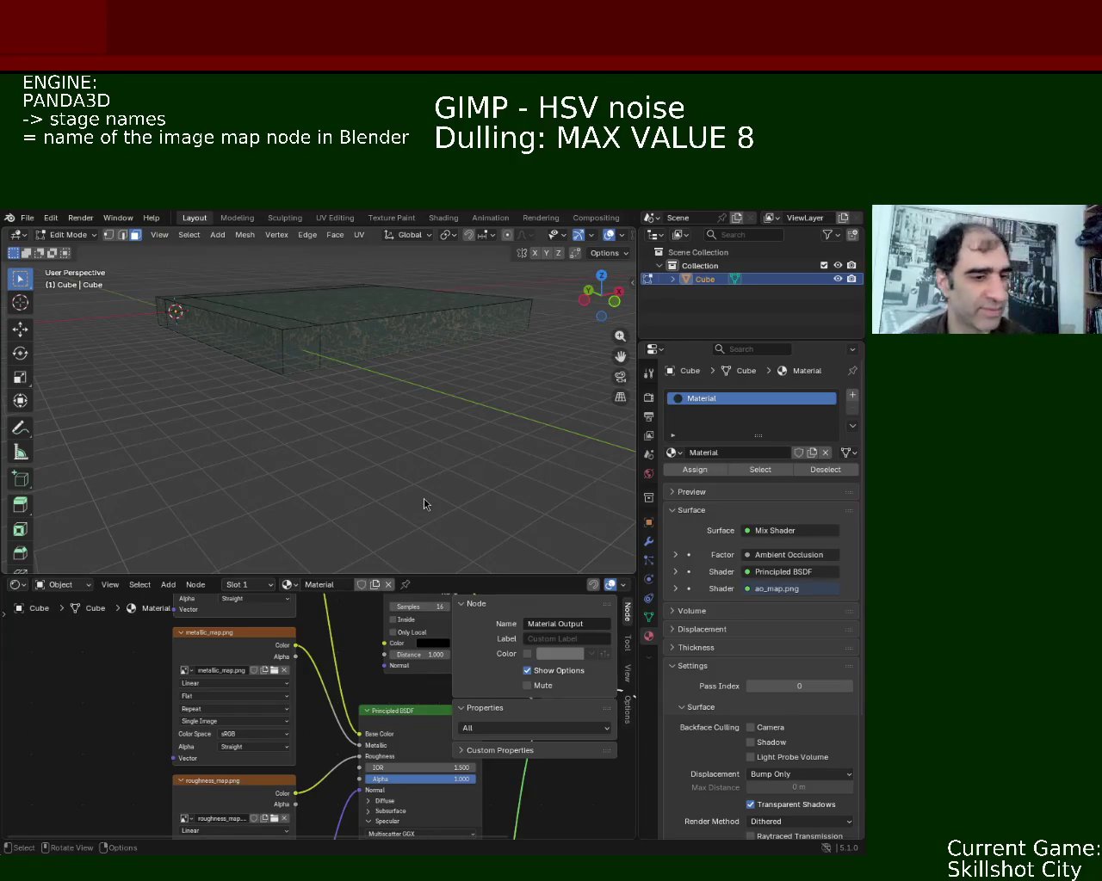
pyautogui.moveTo(466, 364)
pyautogui.mouseDown(button='middle')
pyautogui.moveTo(416, 347)
pyautogui.moveTo(203, 339)
pyautogui.moveTo(227, 361)
pyautogui.moveTo(371, 369)
pyautogui.moveTo(255, 369)
pyautogui.moveTo(281, 347)
pyautogui.moveTo(322, 268)
pyautogui.moveTo(393, 373)
pyautogui.moveTo(233, 401)
pyautogui.moveTo(278, 376)
pyautogui.mouseUp(button='middle')
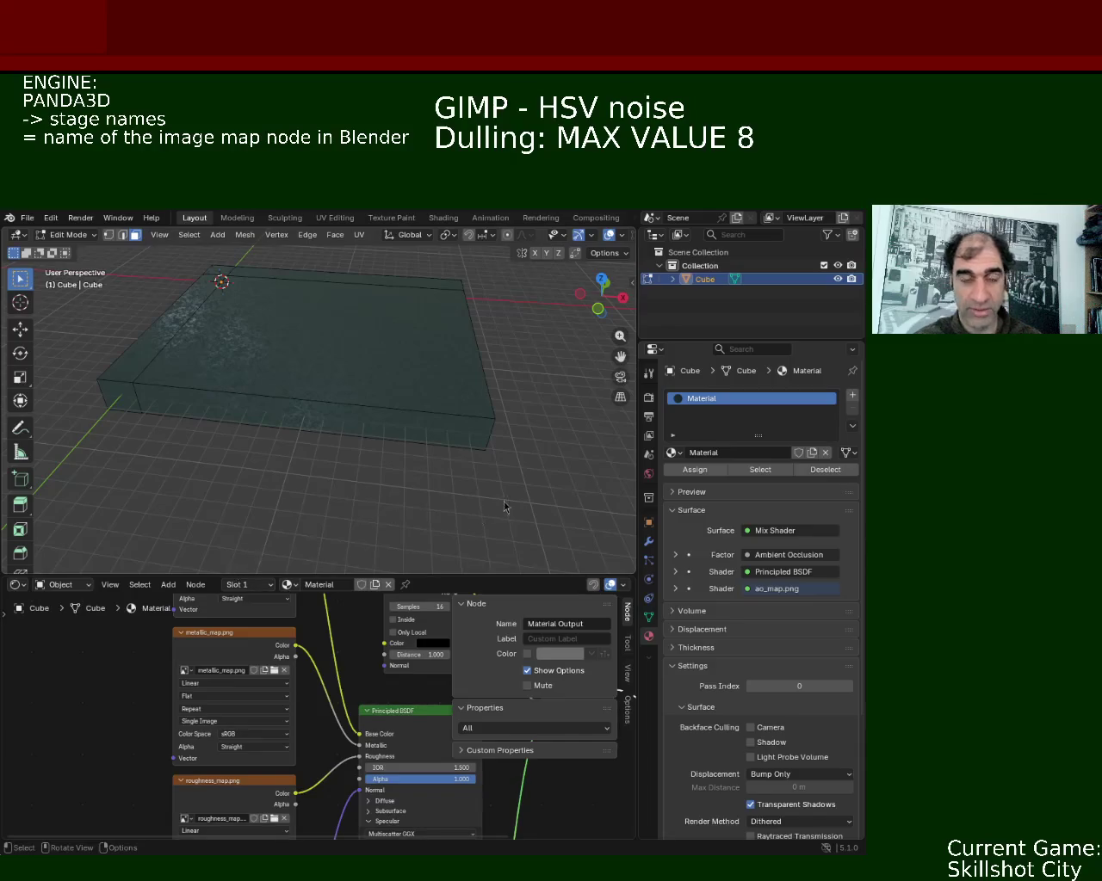
pyautogui.click(28, 218)
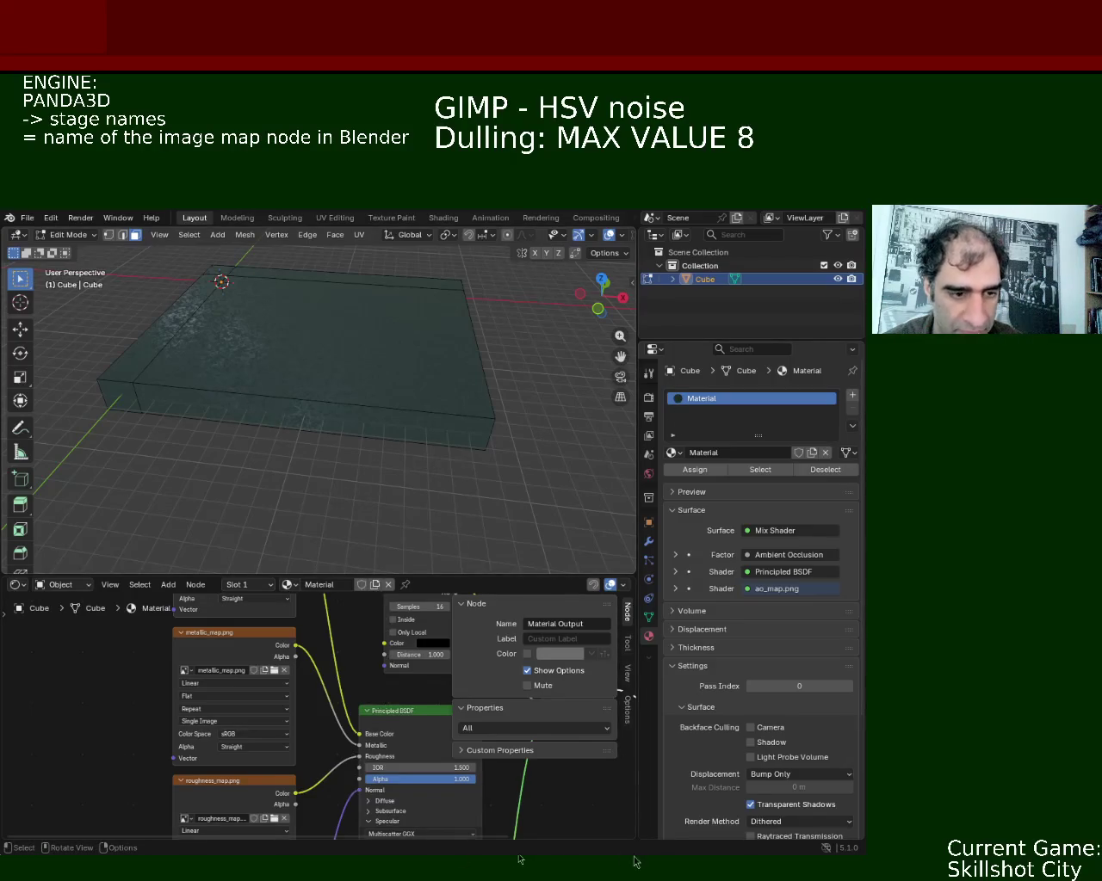
pyautogui.press('Tab')
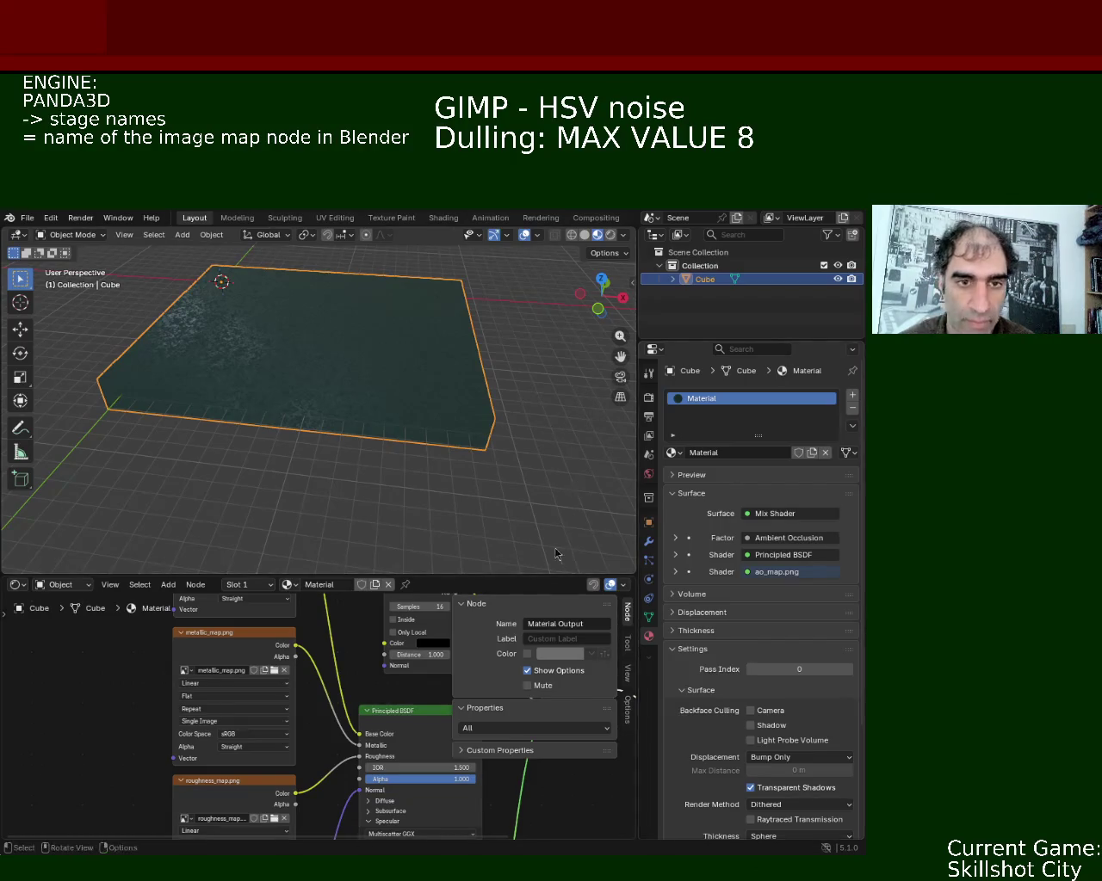
# Drag the node editor's border upward to start resizing it.
pyautogui.moveTo(542, 574); pyautogui.dragTo(547, 394)
# Enlarge the node editor to show the full material node graph, then open the File menu.
pyautogui.moveTo(327, 450); pyautogui.dragTo(280, 525, button='middle')
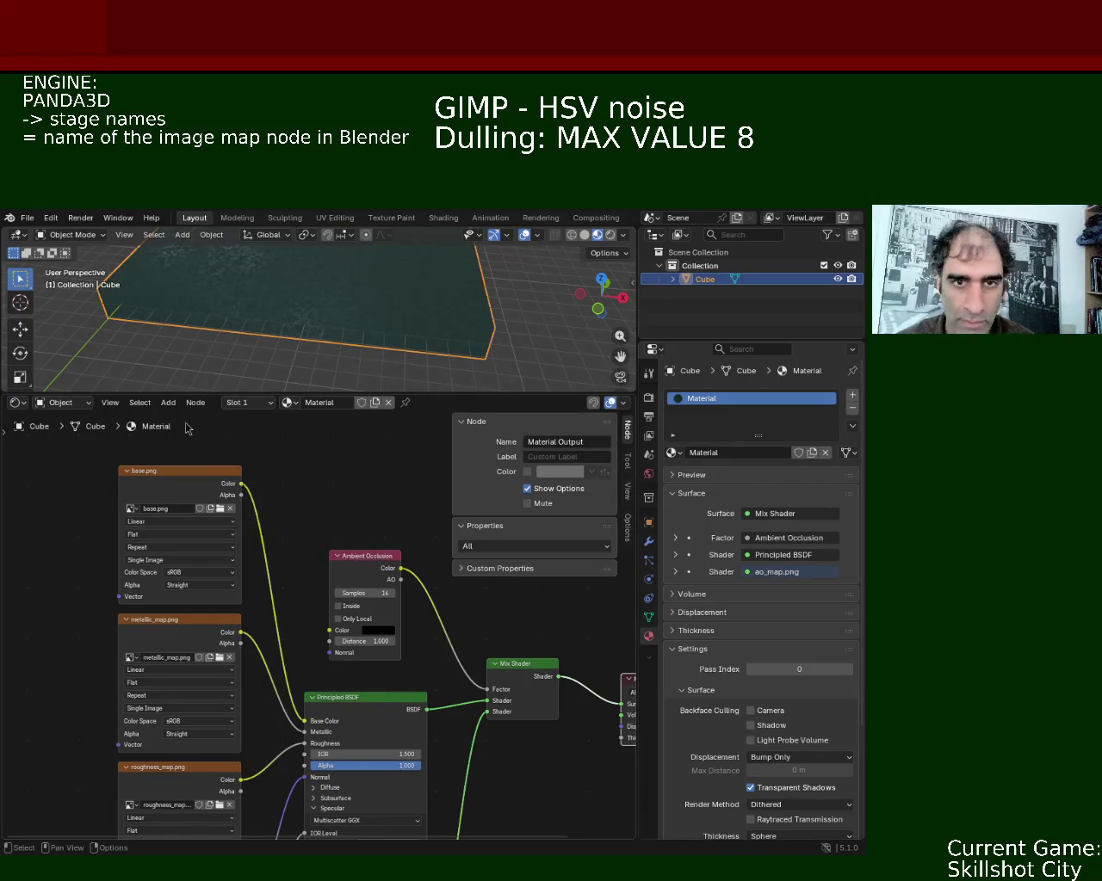
pyautogui.click(27, 217)
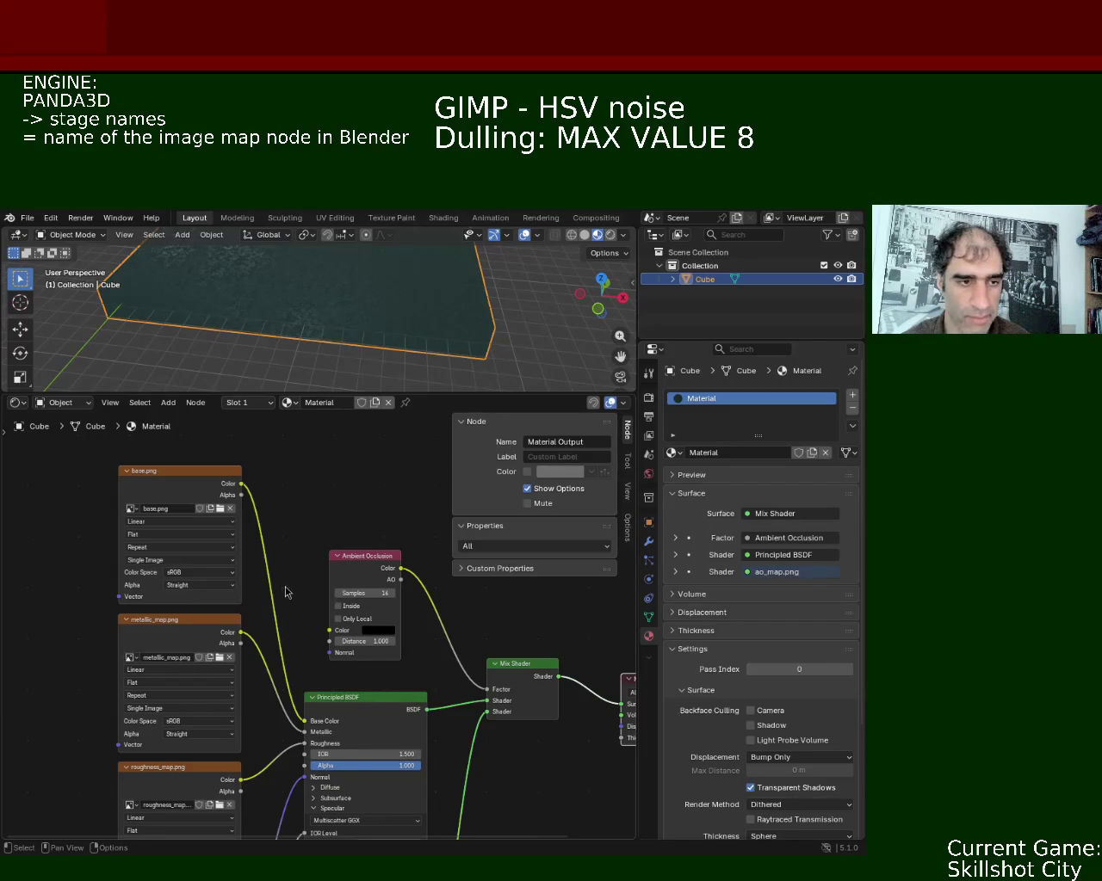
# Cancel starting a new General file and save the slab scene as ground_1.blend.
pyautogui.click(26, 217)
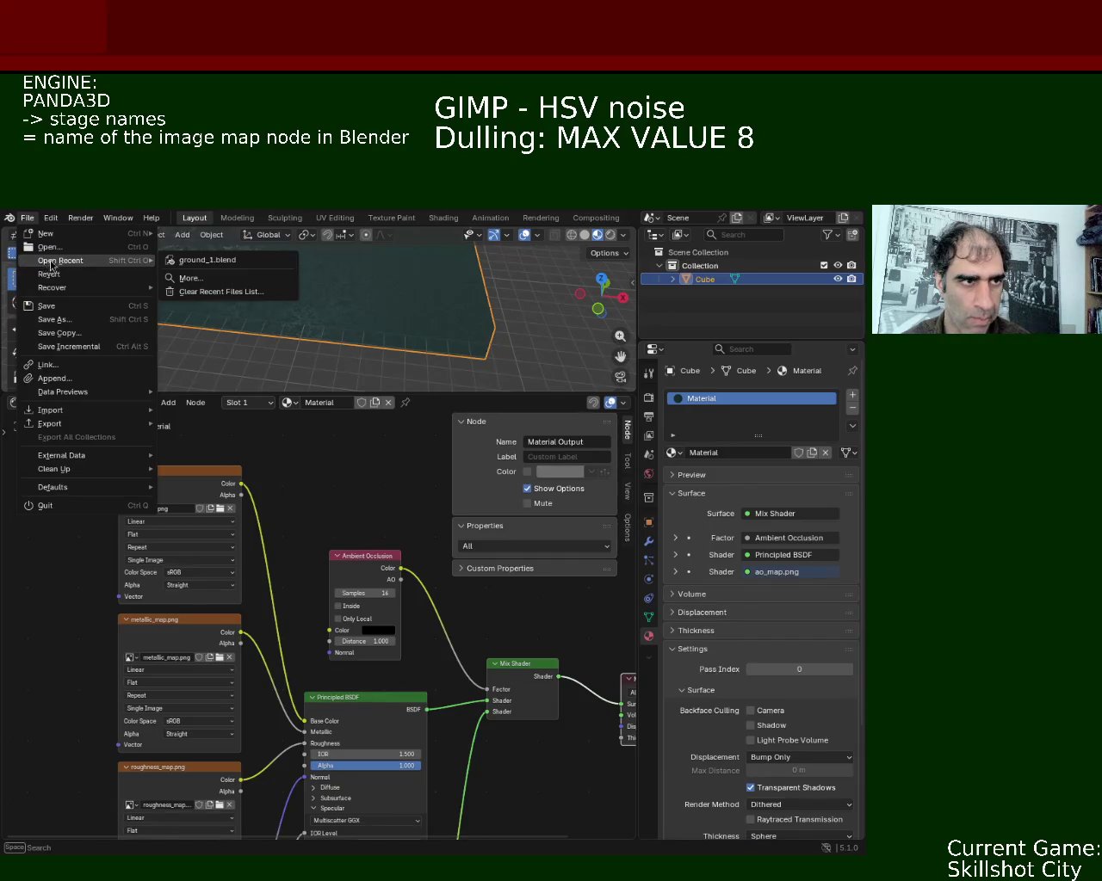
pyautogui.moveTo(51, 233)
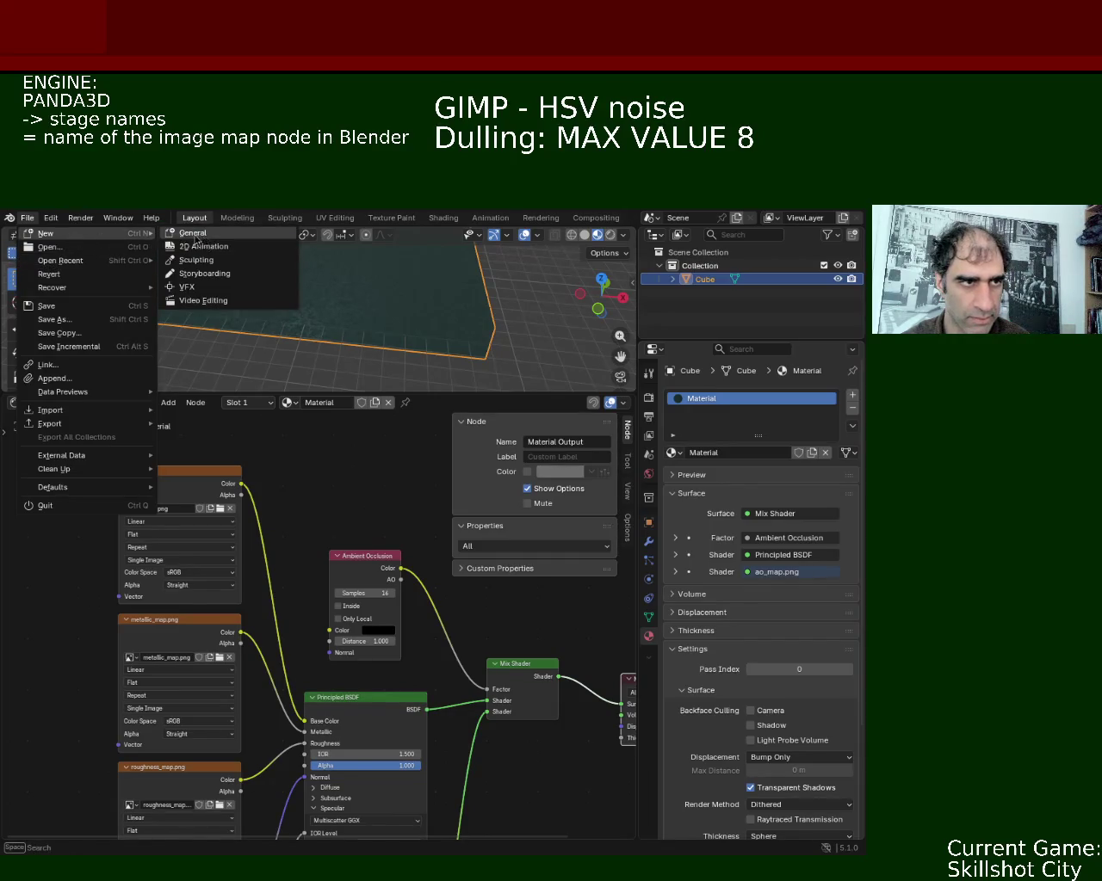
pyautogui.click(193, 235)
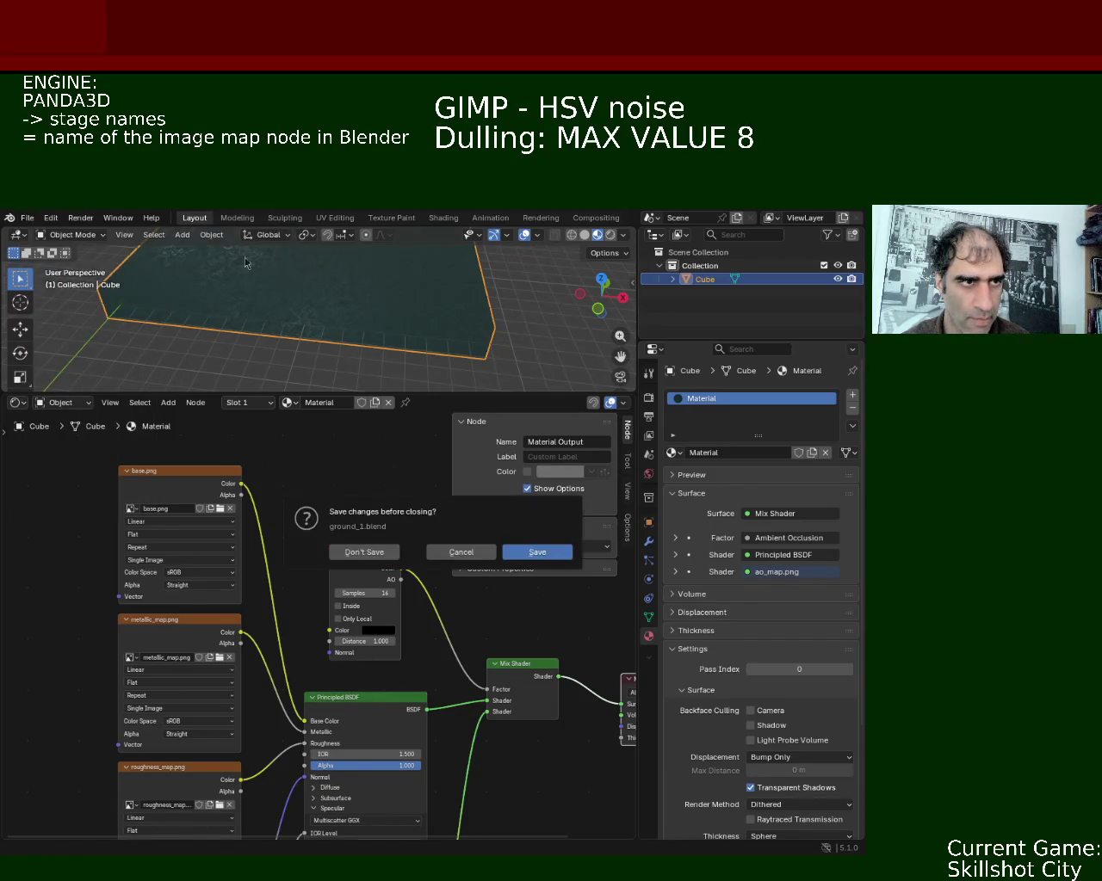
pyautogui.click(451, 551)
pyautogui.hotkey('ctrl', 's')
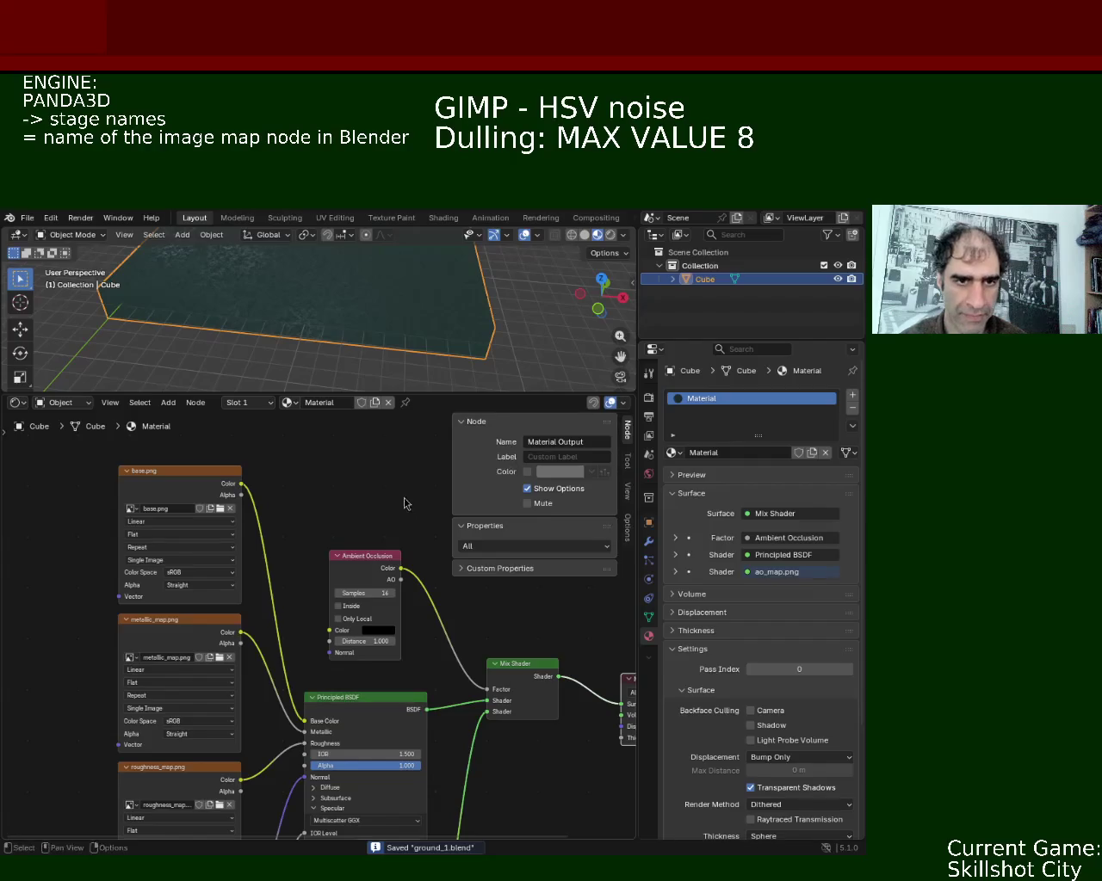
pyautogui.moveTo(404, 503); pyautogui.dragTo(352, 522, button='middle')
# Select the roughness image node and correct its name from rougness_map to roughness_map.
pyautogui.click(126, 495)
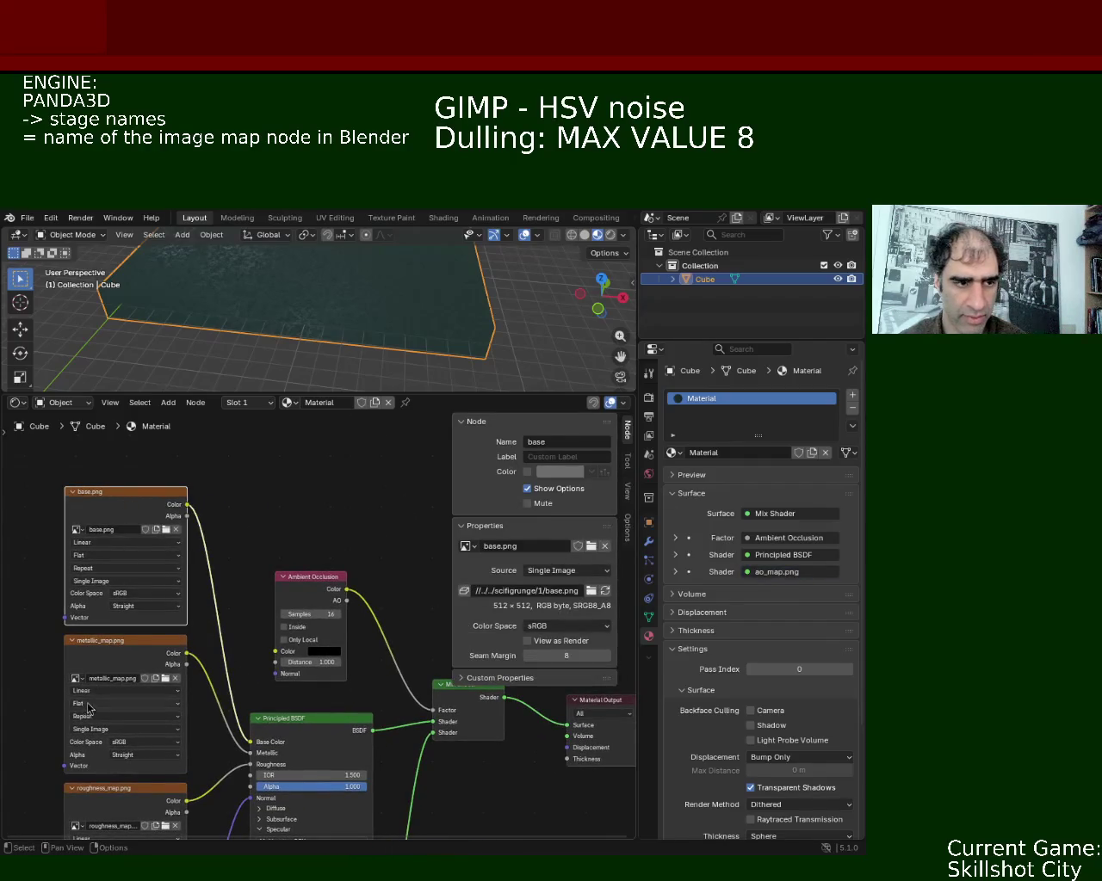
pyautogui.click(88, 705)
pyautogui.moveTo(310, 669); pyautogui.dragTo(321, 540, button='middle')
pyautogui.click(174, 683)
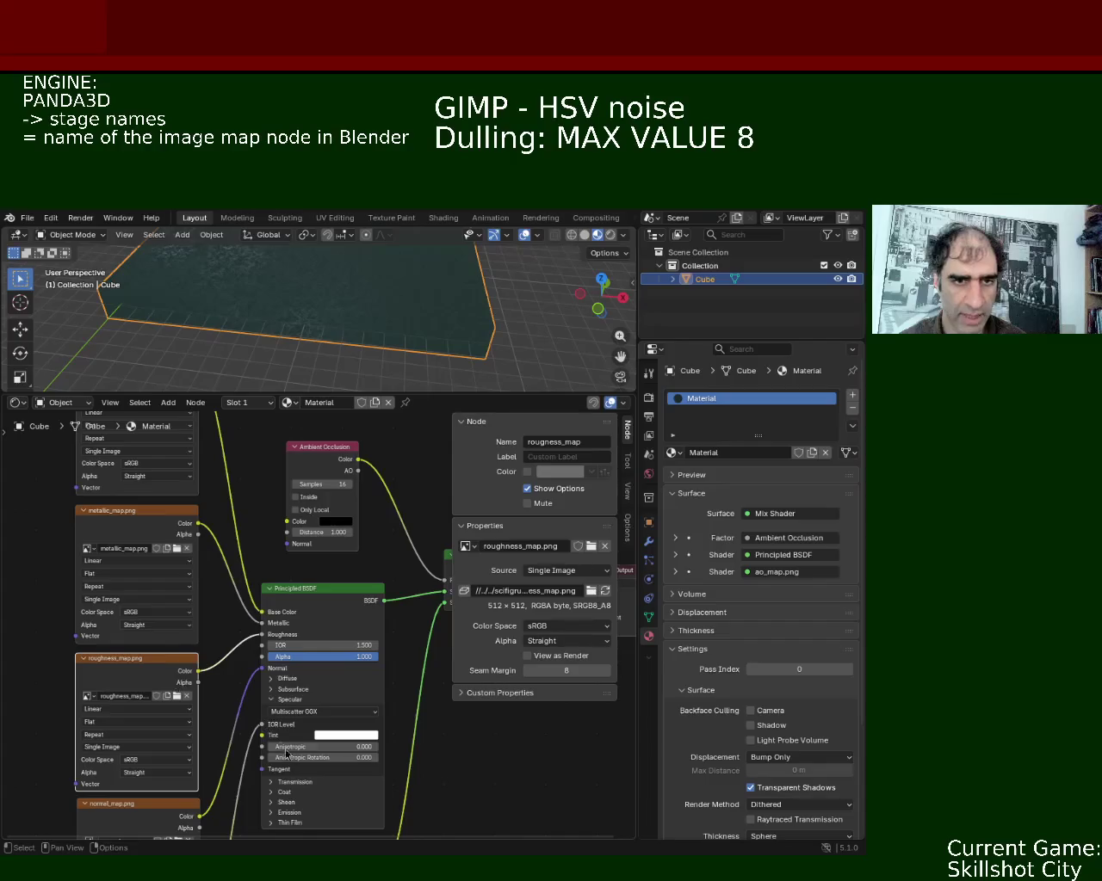
pyautogui.moveTo(281, 747); pyautogui.dragTo(270, 582, button='middle')
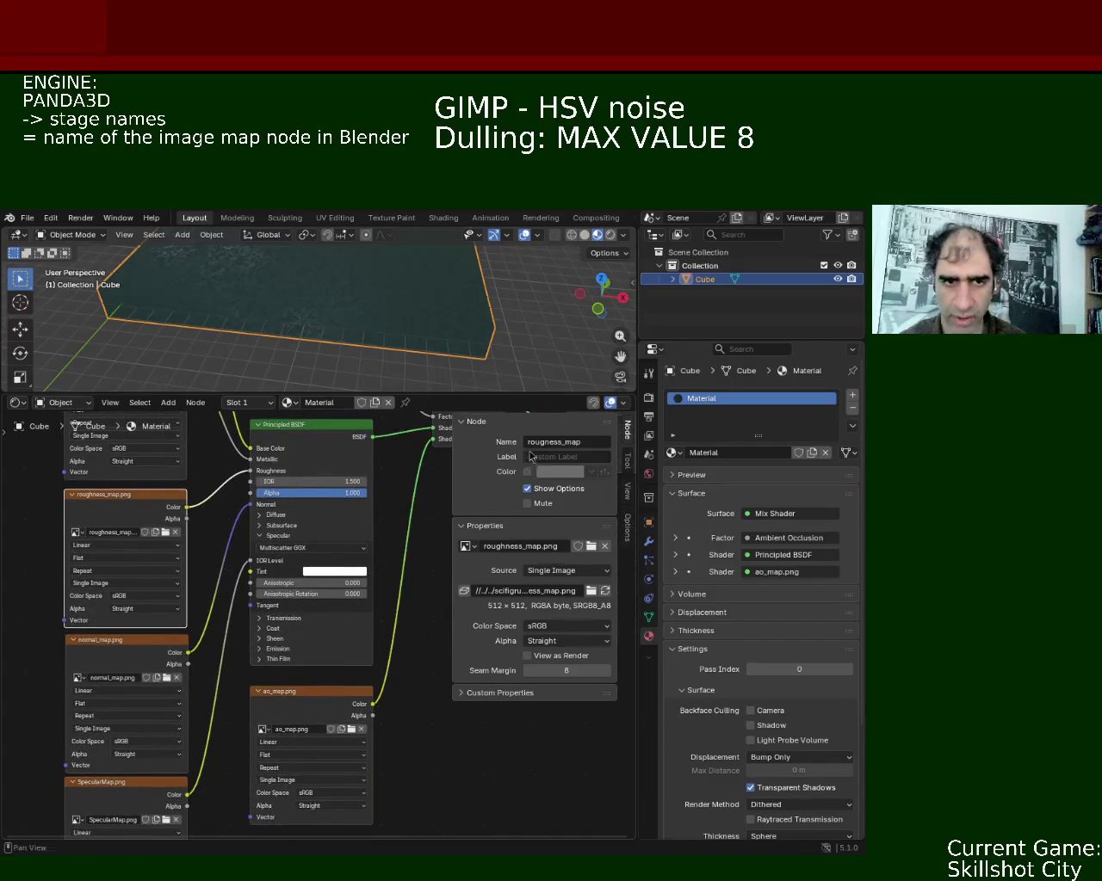
pyautogui.click(554, 443)
pyautogui.click(548, 442)
pyautogui.write('h')
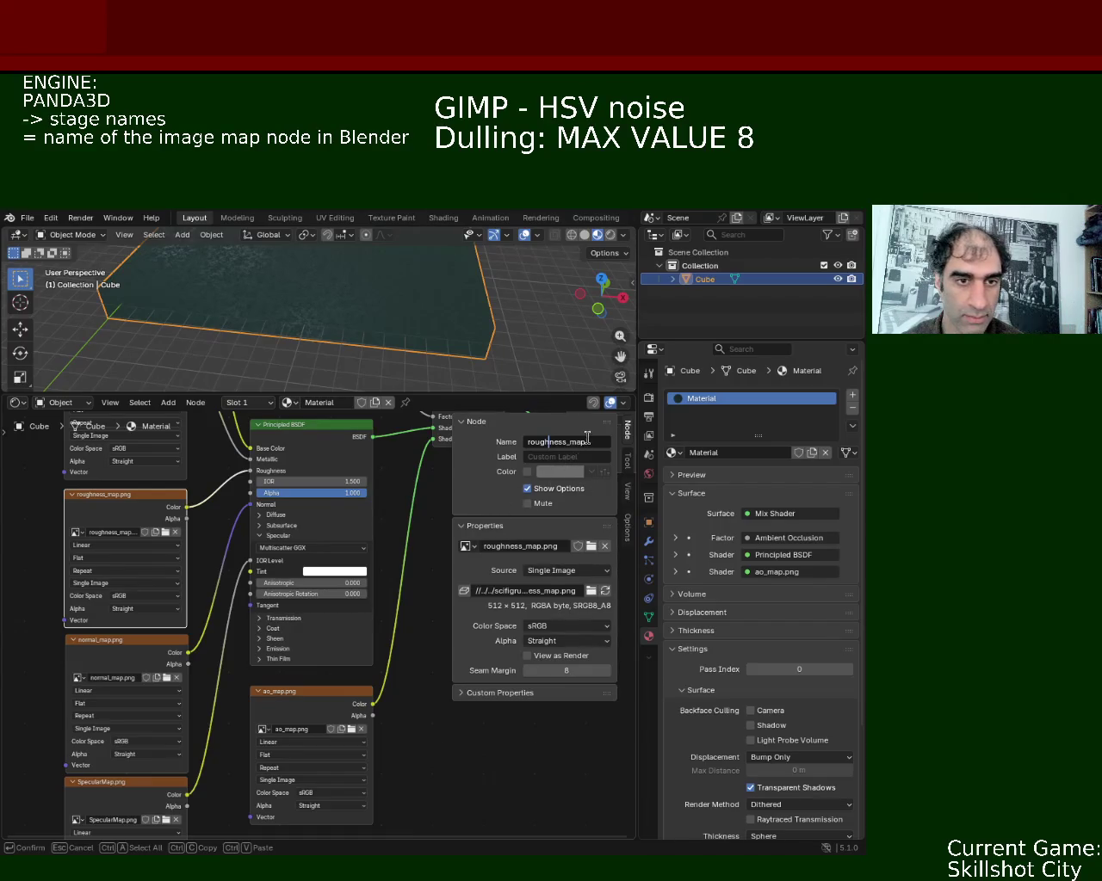
pyautogui.press('BackSpace')
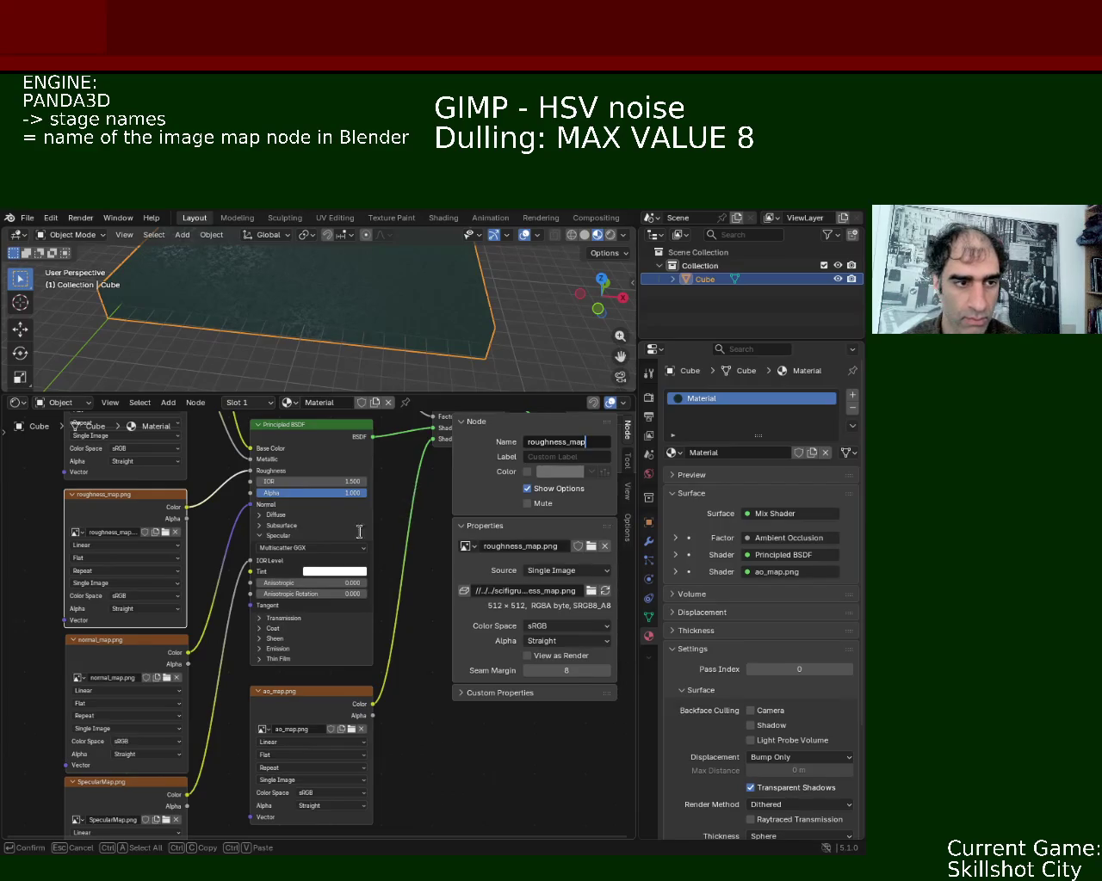
# Save the scene to ground_1.blend, then select the normal_map.png node, still named Image Texture.003.
pyautogui.click(554, 443)
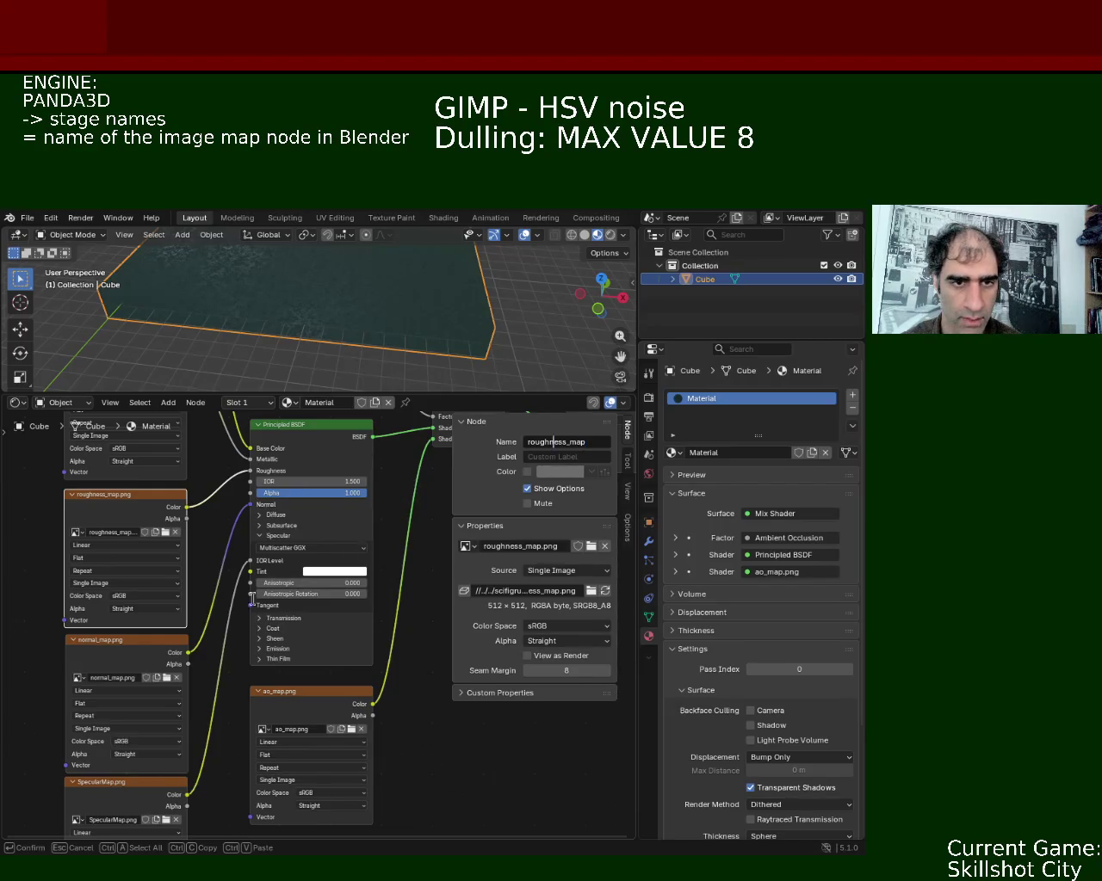
pyautogui.click(30, 222)
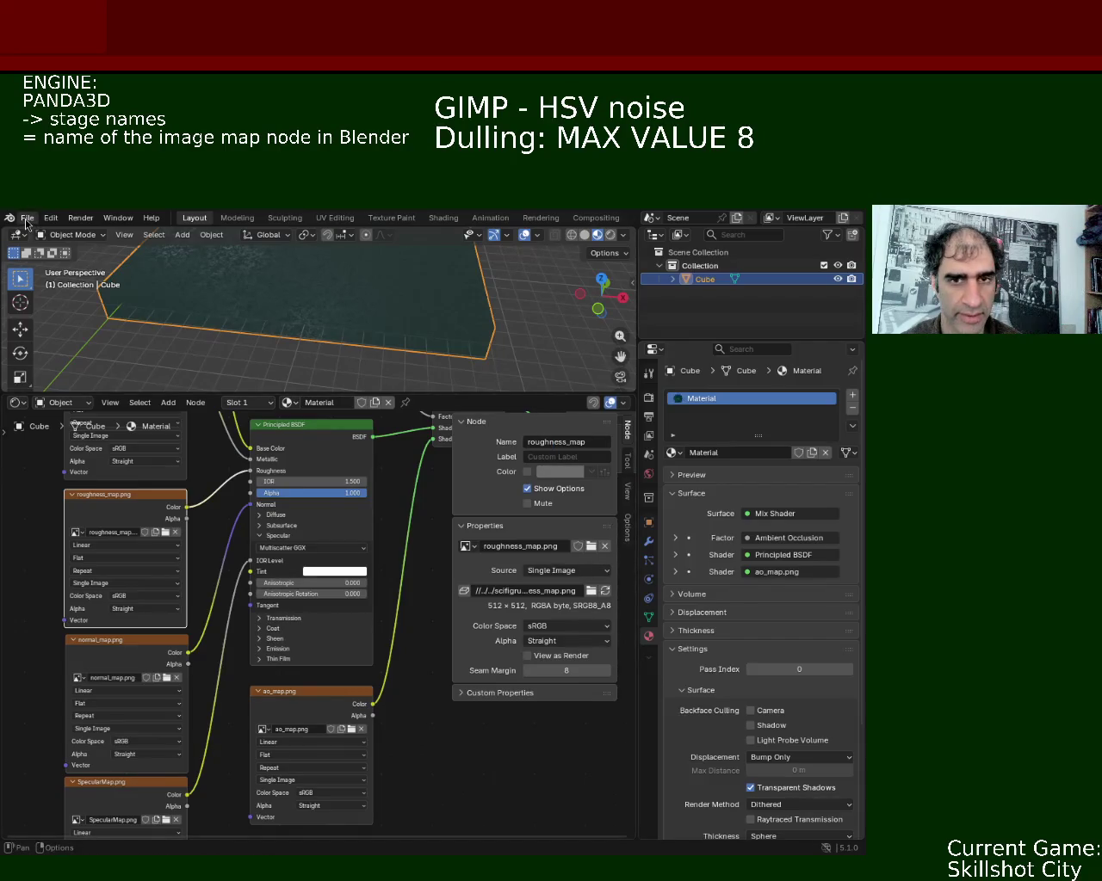
pyautogui.click(27, 221)
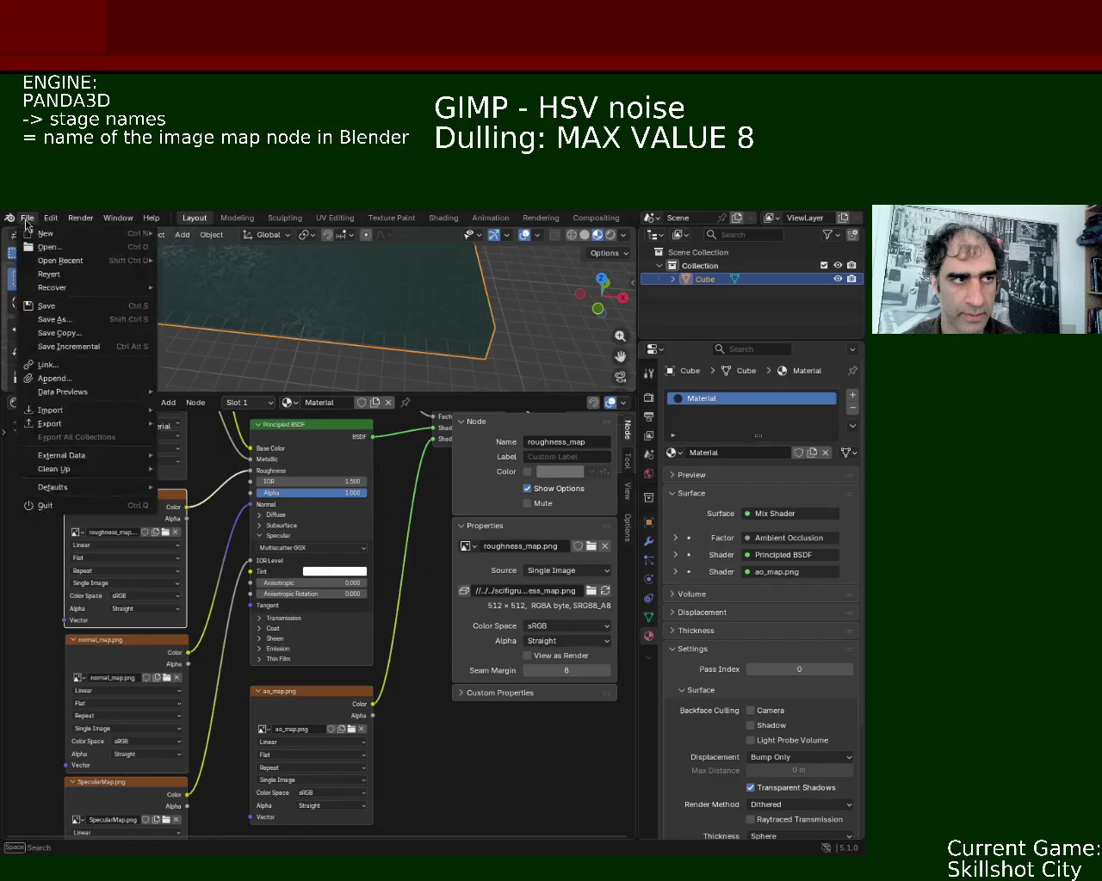
pyautogui.click(97, 308)
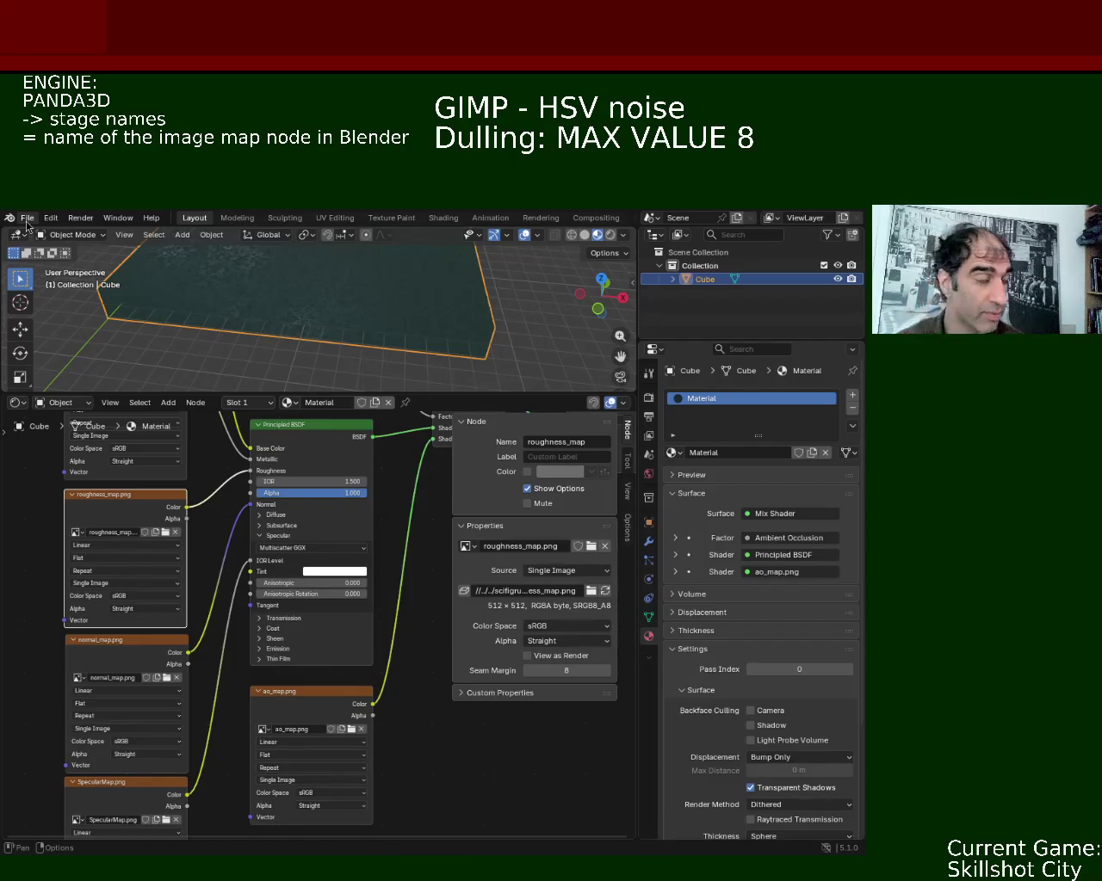
pyautogui.click(27, 220)
pyautogui.moveTo(50, 424)
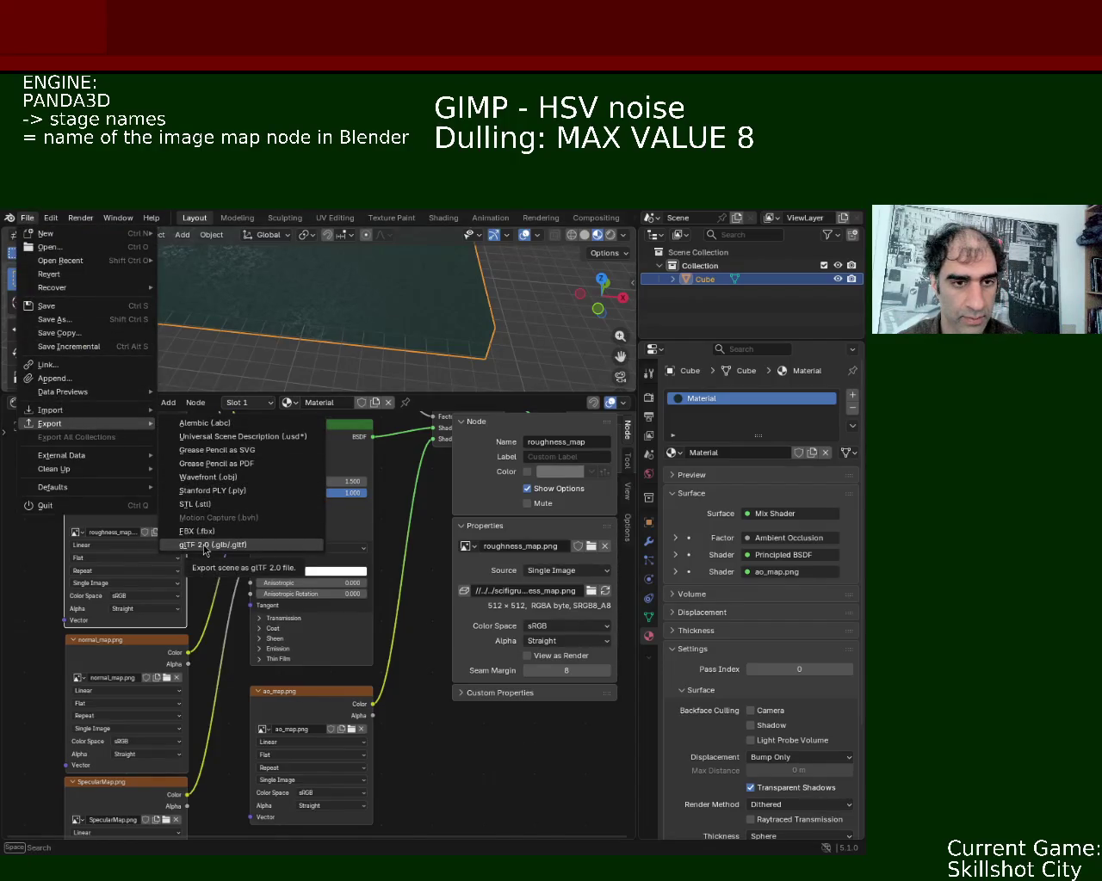
pyautogui.click(92, 652)
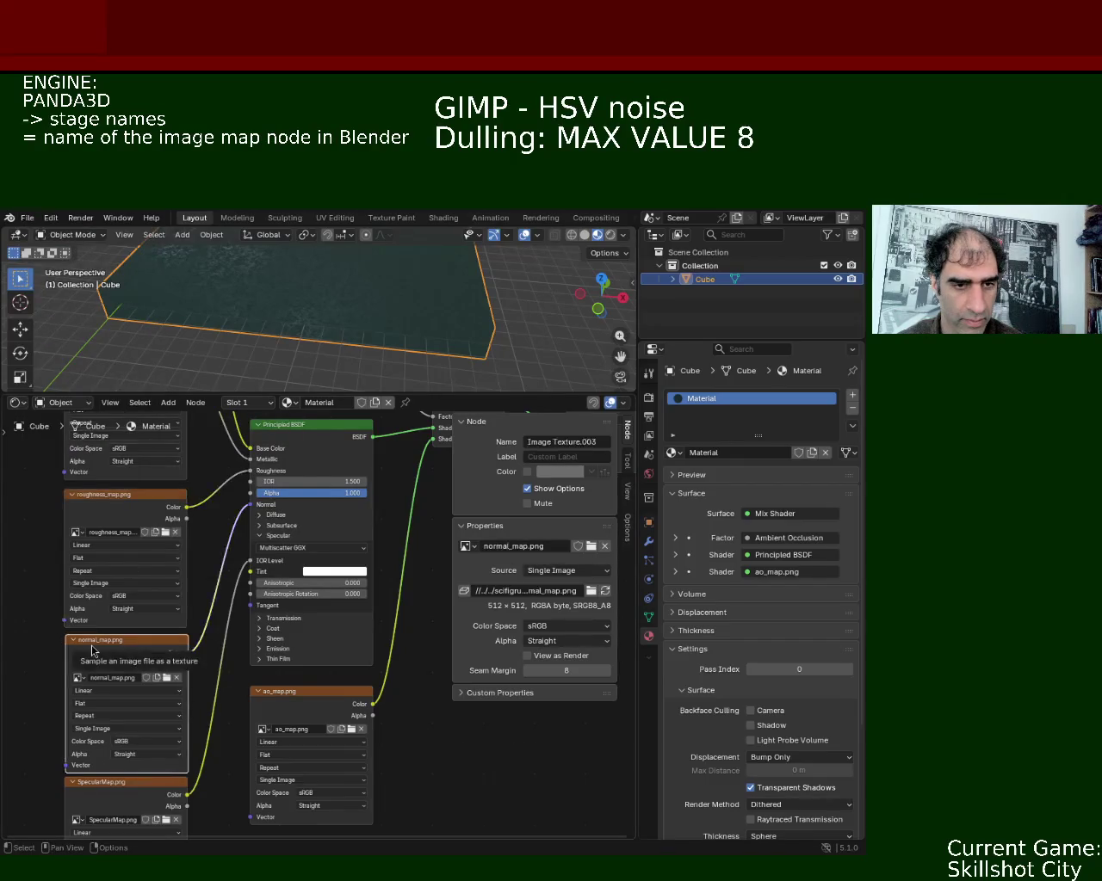
# Rename the normal map image texture node to normal_map.
pyautogui.click(587, 441)
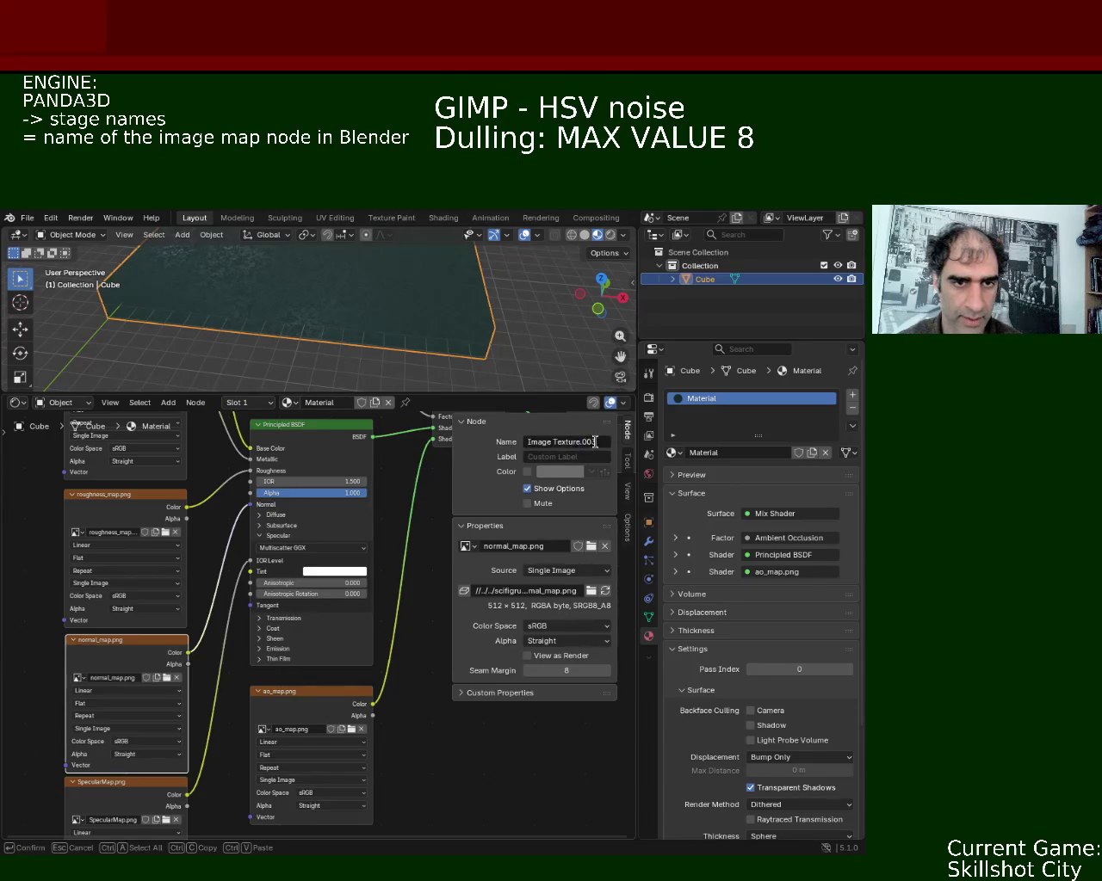
pyautogui.press('Home')
pyautogui.write('norma')
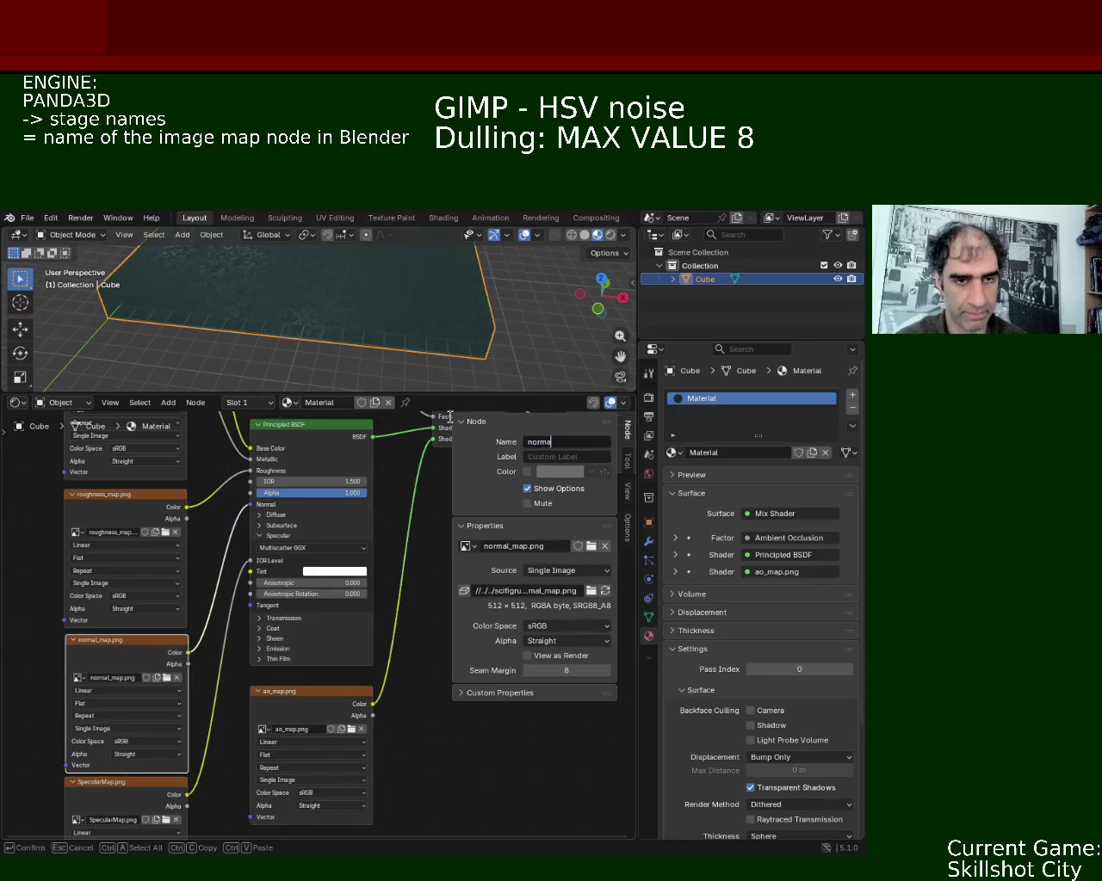
pyautogui.write('l_map')
pyautogui.press('Return')
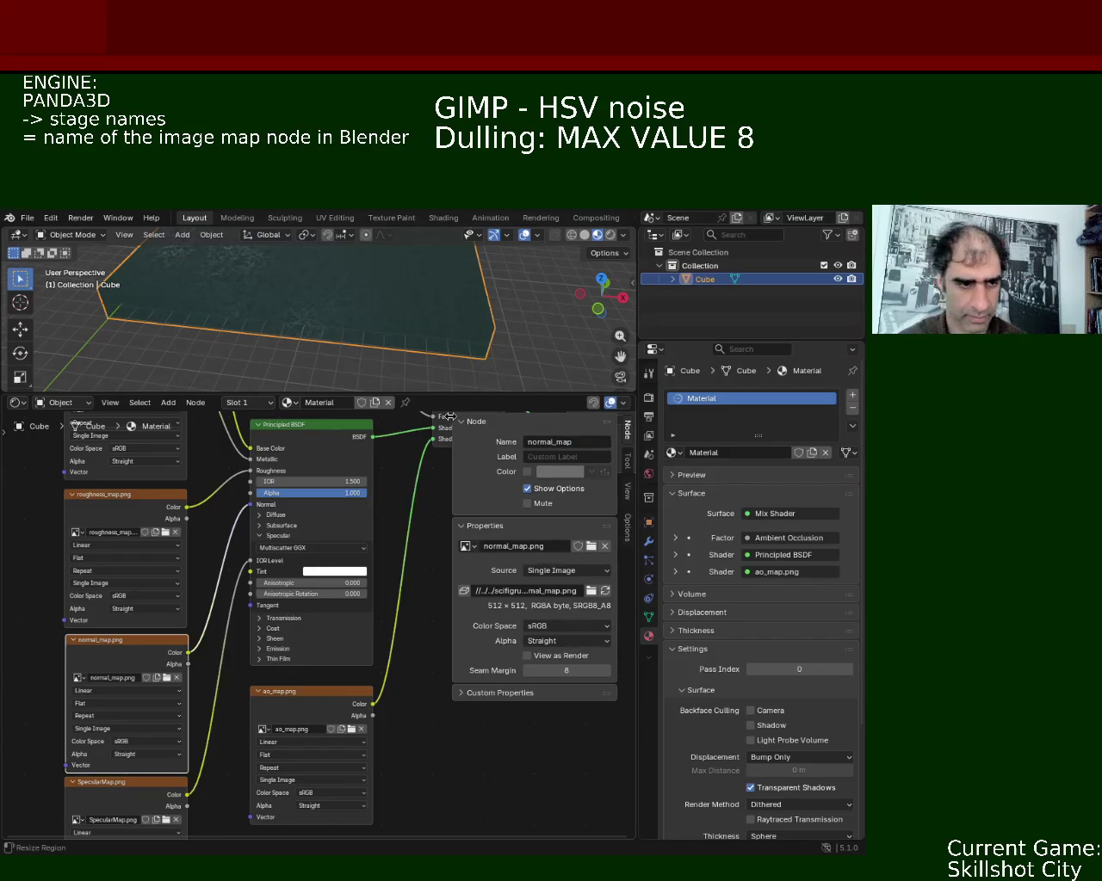
# Select the specular image texture node and rename it SpecularMap.
pyautogui.click(163, 790)
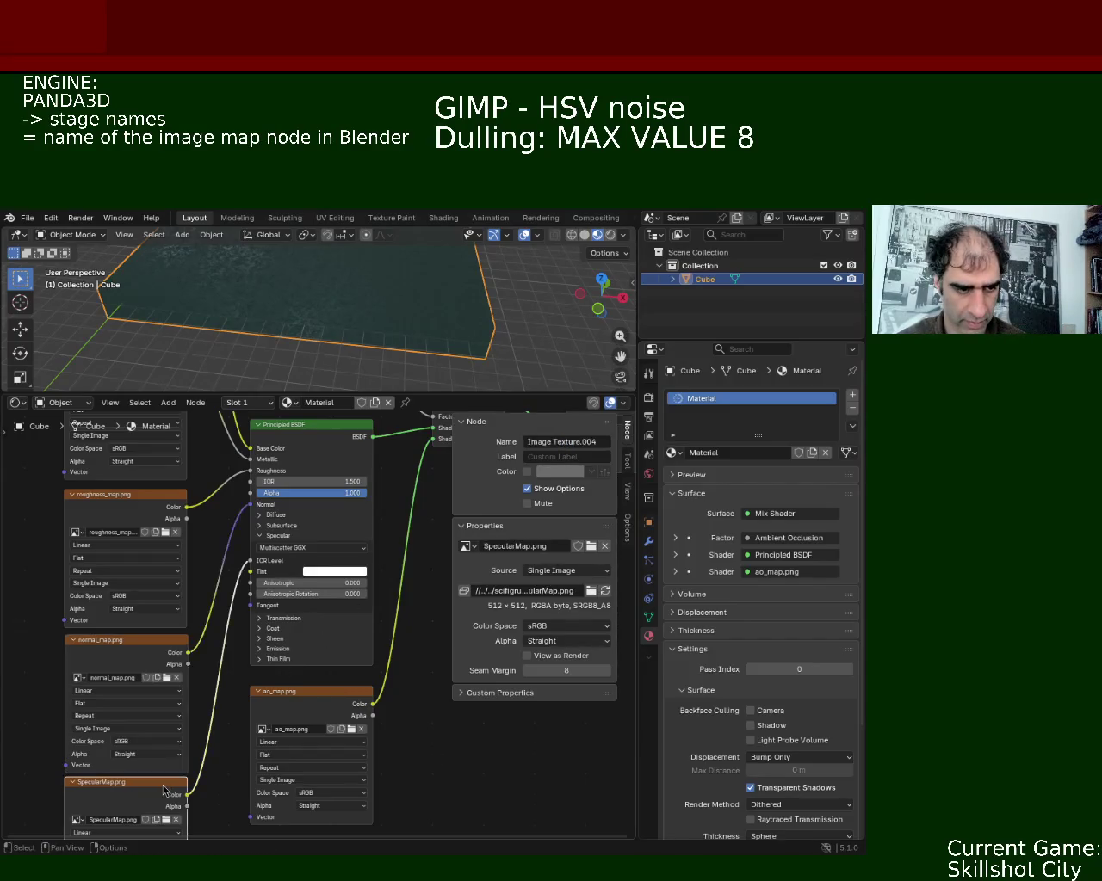
pyautogui.click(561, 442)
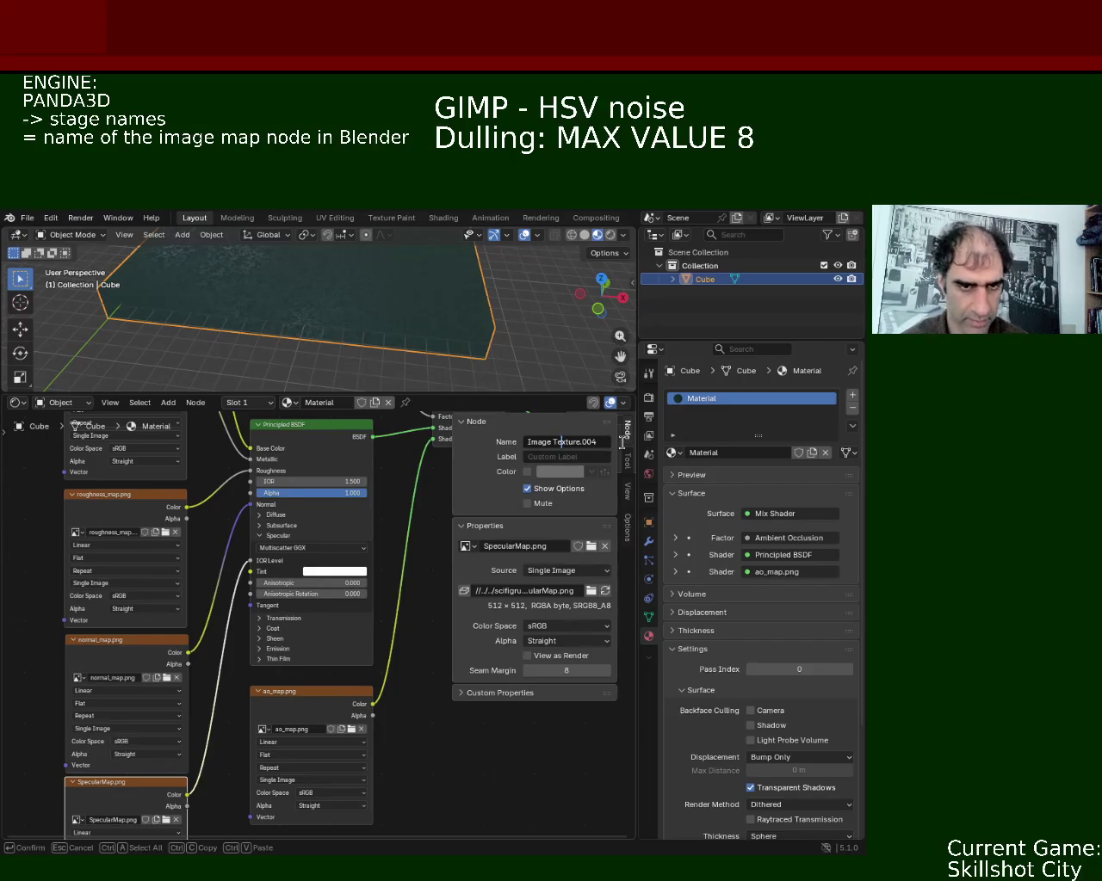
pyautogui.click(596, 442)
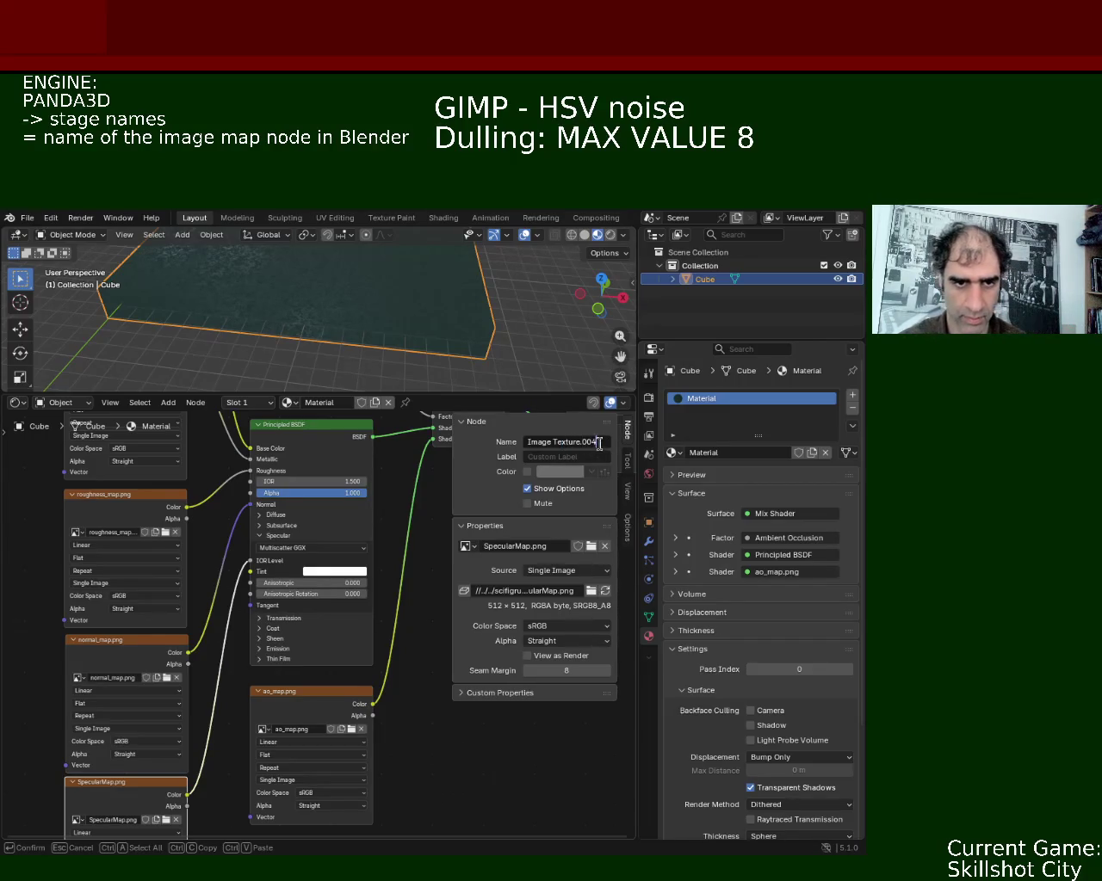
pyautogui.hotkey('ctrl', 'a')
pyautogui.write('Sp')
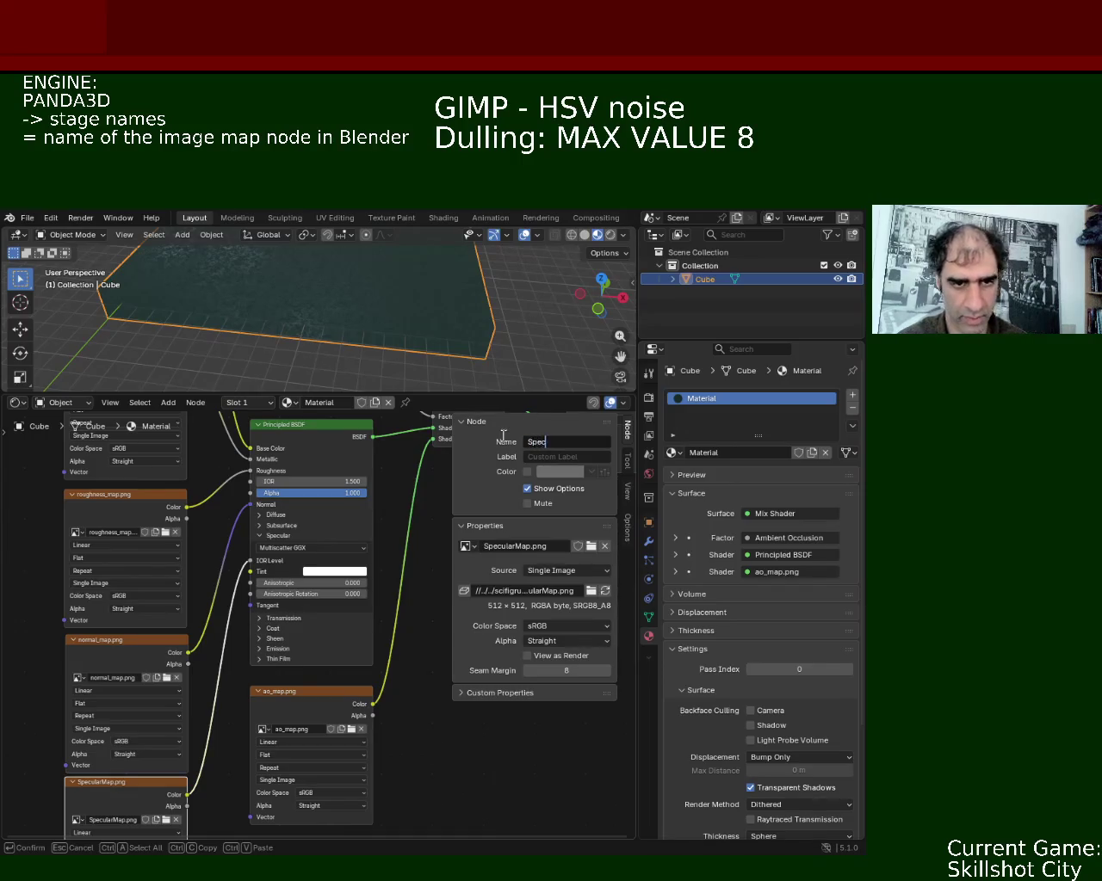
pyautogui.press('Return')
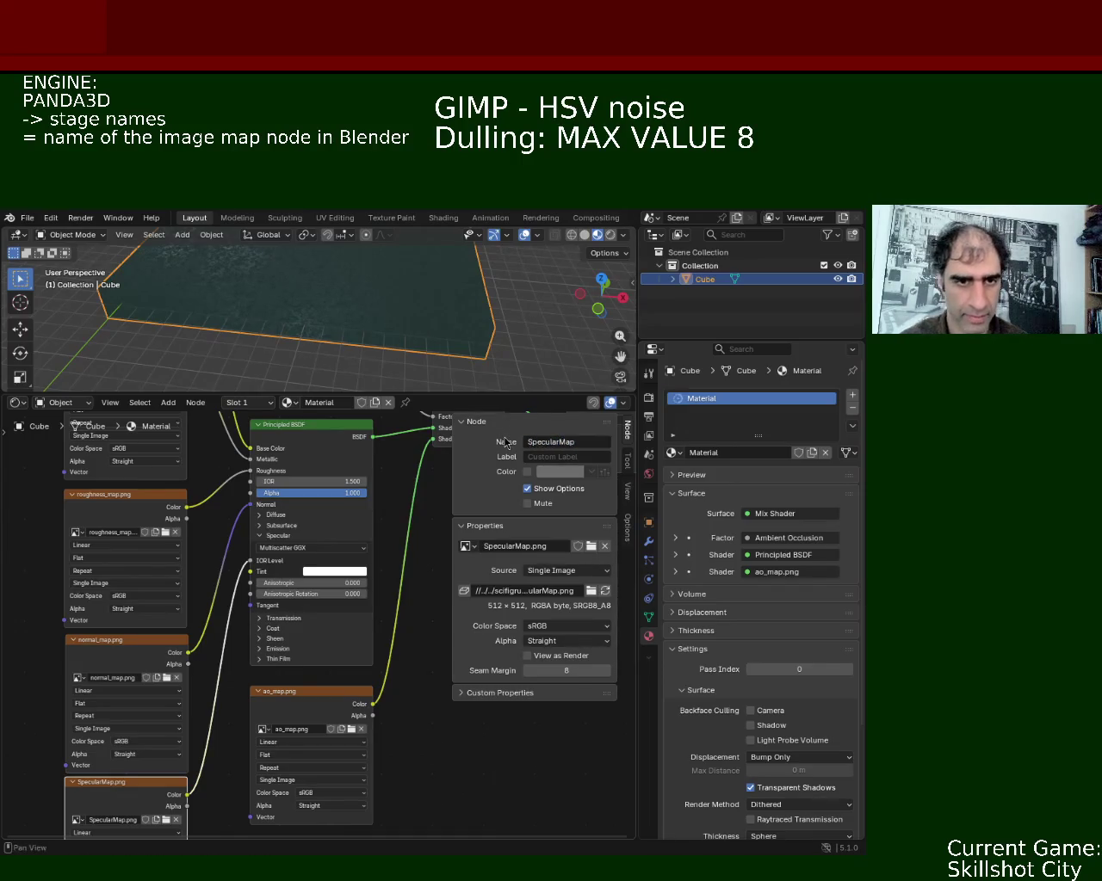
# Select the ambient-occlusion image texture node and rename it ao_map.
pyautogui.moveTo(202, 792)
pyautogui.mouseDown(button='middle')
pyautogui.moveTo(255, 625)
pyautogui.moveTo(208, 722)
pyautogui.mouseUp(button='middle')
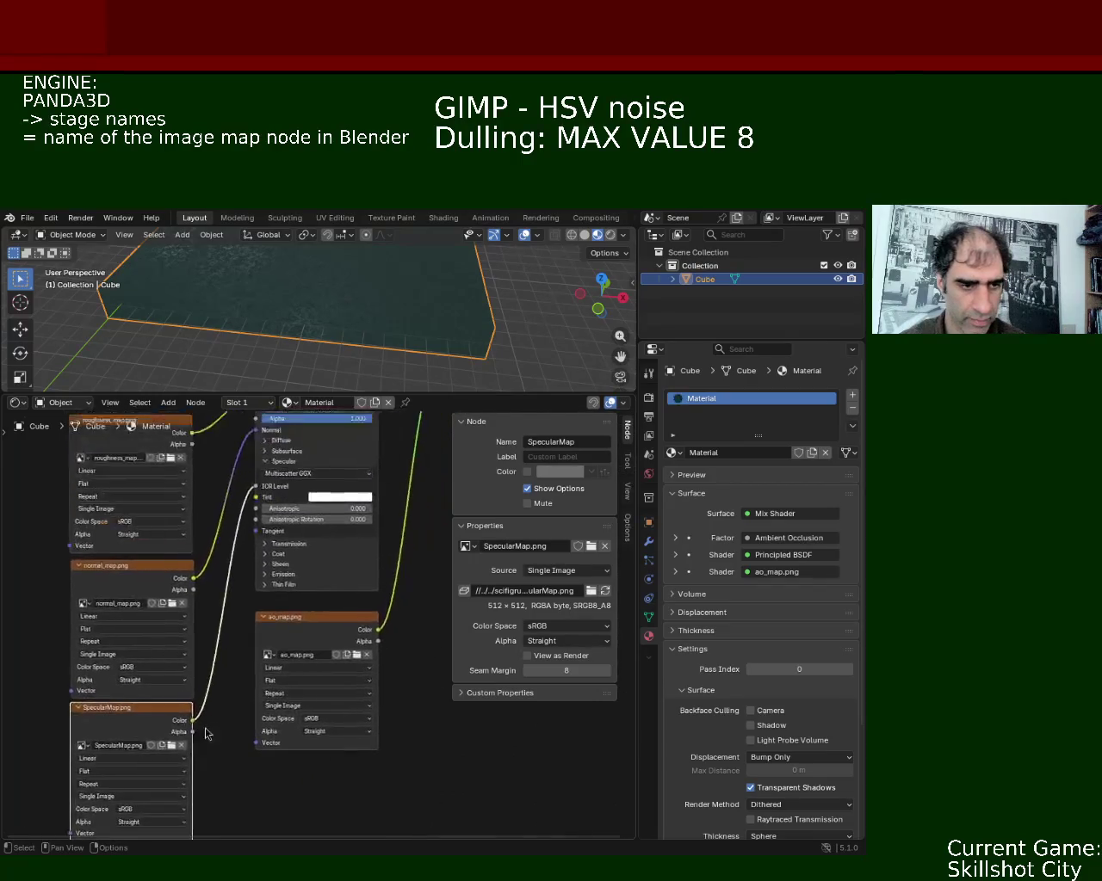
pyautogui.click(284, 641)
pyautogui.click(590, 438)
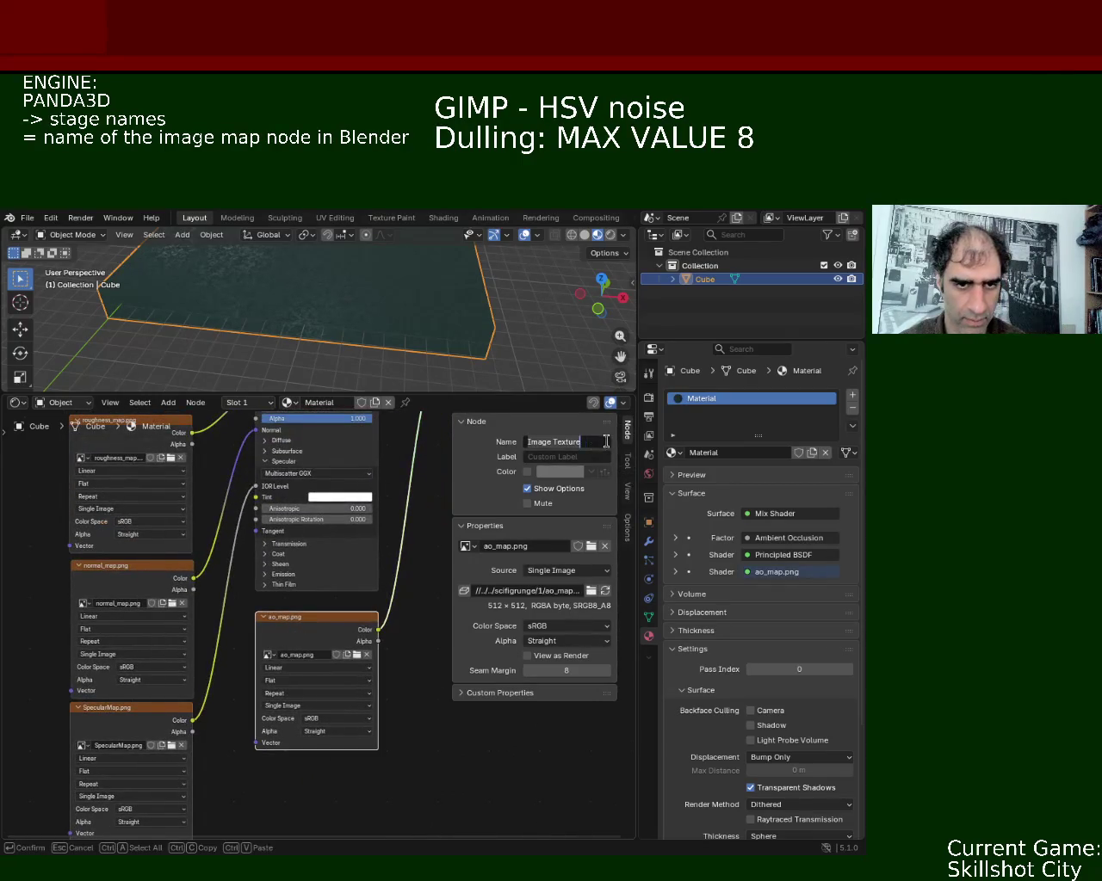
pyautogui.write('ao_map')
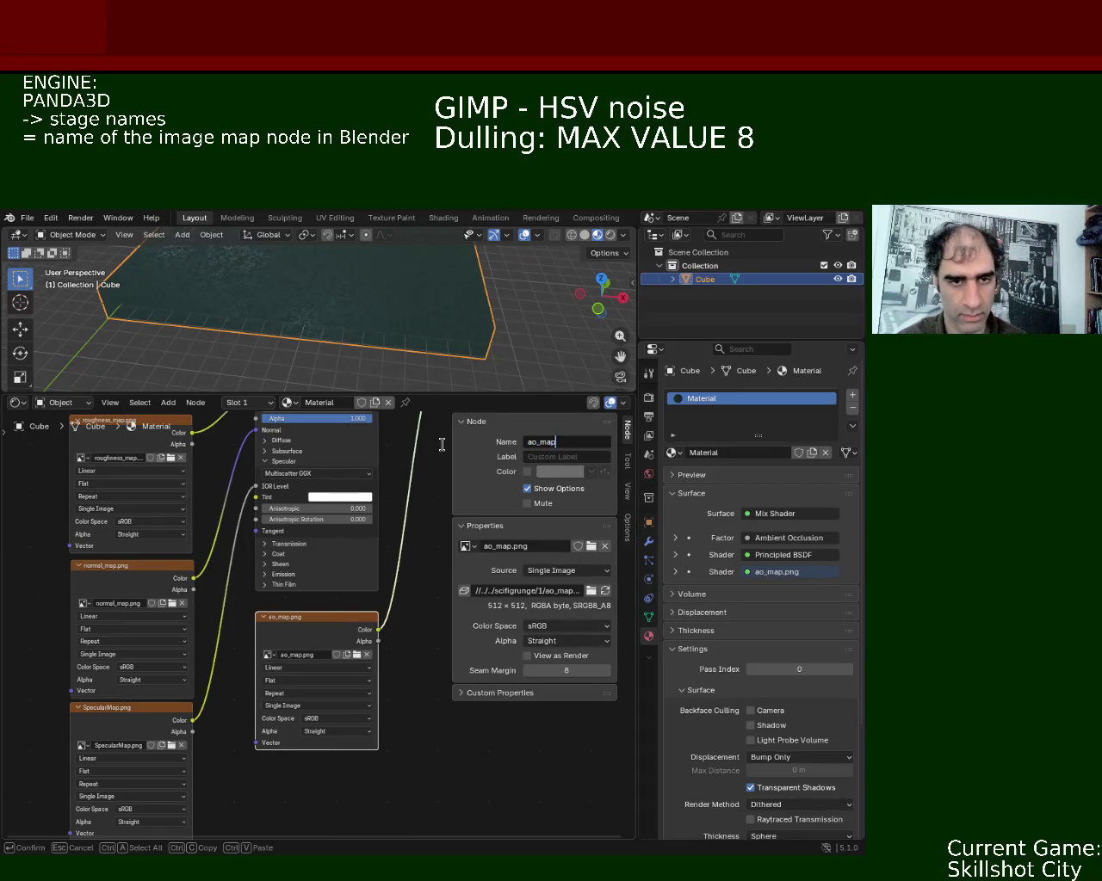
pyautogui.press('Return')
# Nudge the Ambient Occlusion node slightly left and the Mix Shader node up.
pyautogui.keyDown('shift'); pyautogui.scroll(3, 404, 490); pyautogui.keyUp('shift')
pyautogui.keyDown('shift'); pyautogui.scroll(1, 370, 469); pyautogui.keyUp('shift')
pyautogui.keyDown('shift'); pyautogui.scroll(2, 301, 473); pyautogui.keyUp('shift')
pyautogui.moveTo(292, 488); pyautogui.dragTo(272, 488)
pyautogui.moveTo(417, 598); pyautogui.dragTo(416, 563)
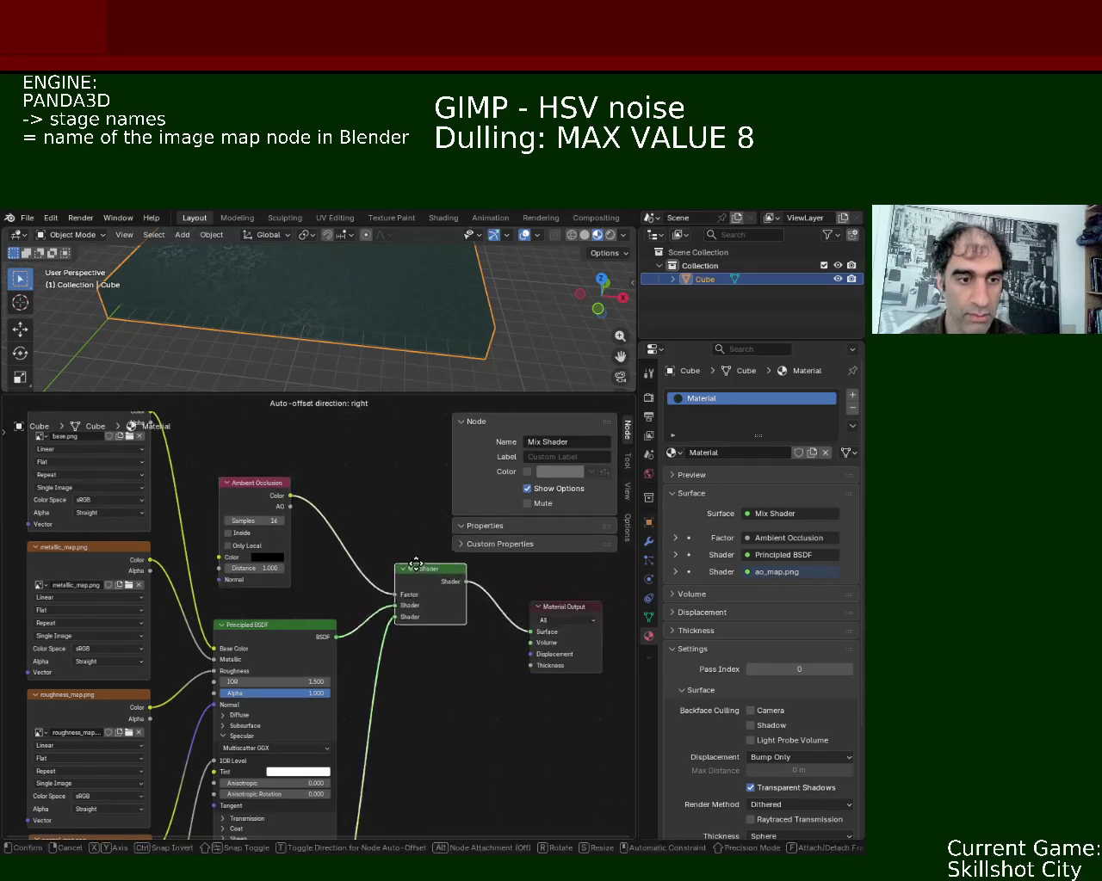
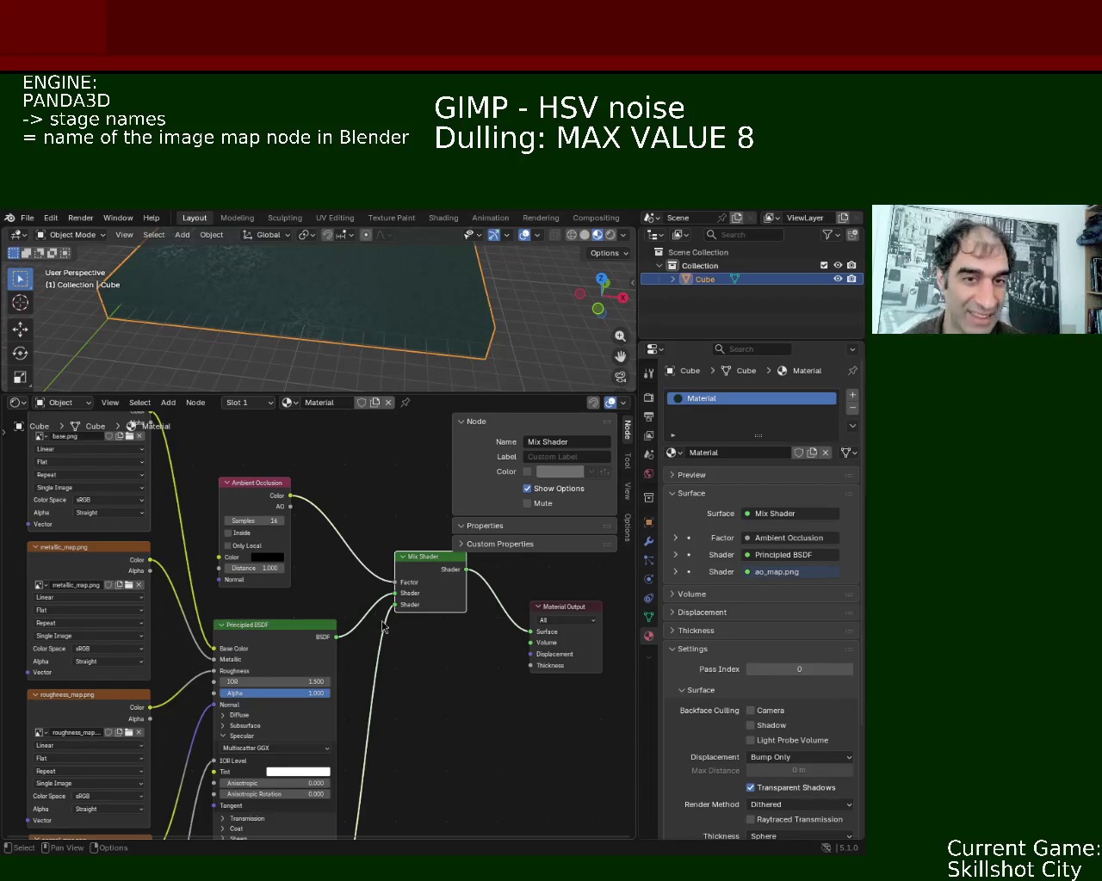
# Enlarge the node editor and pan it to show the normal_map and ao_map texture nodes.
pyautogui.moveTo(448, 394); pyautogui.dragTo(447, 373)
pyautogui.moveTo(245, 427); pyautogui.dragTo(39, 523, button='middle')
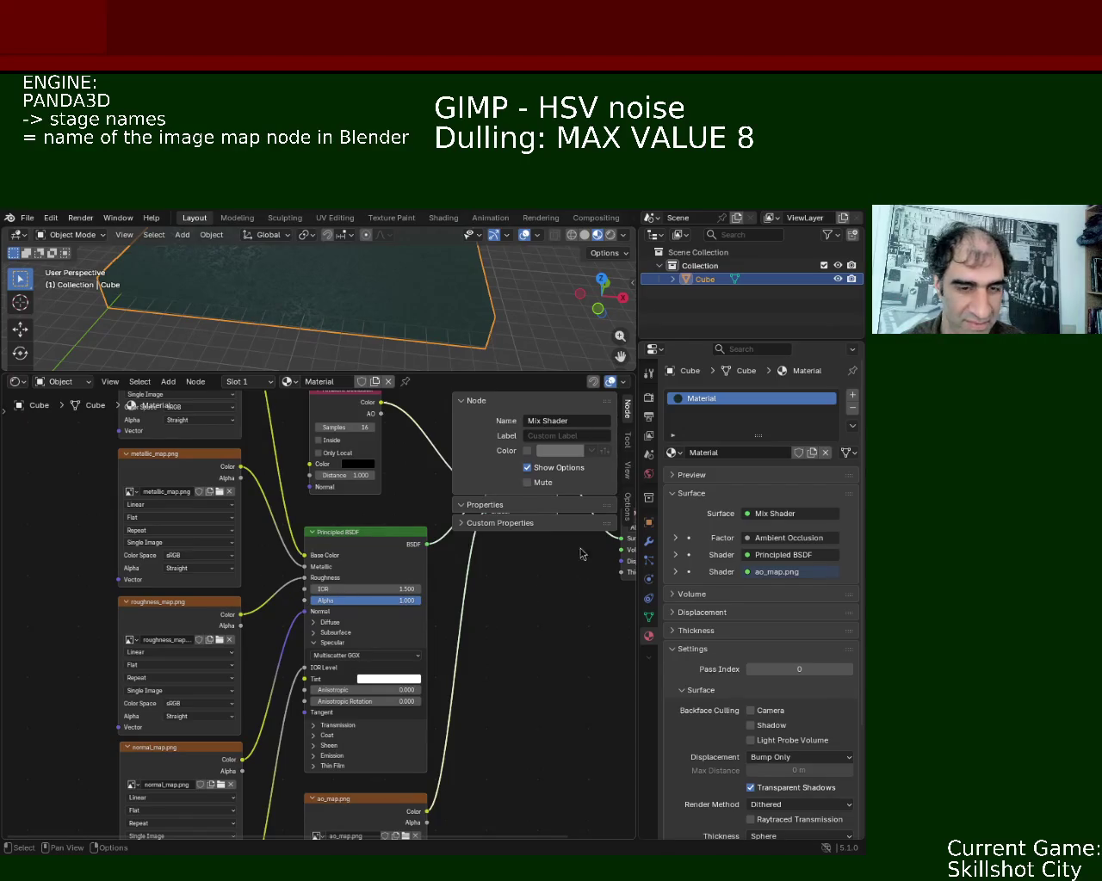
# Zoom out and inspect the roughness_map, normal_map and SpecularMap texture node settings.
pyautogui.moveTo(458, 658)
pyautogui.keyDown('ctrl'); pyautogui.mouseDown(button='middle')
pyautogui.moveTo(456, 681)
pyautogui.moveTo(453, 634)
pyautogui.mouseUp(button='middle'); pyautogui.keyUp('ctrl')
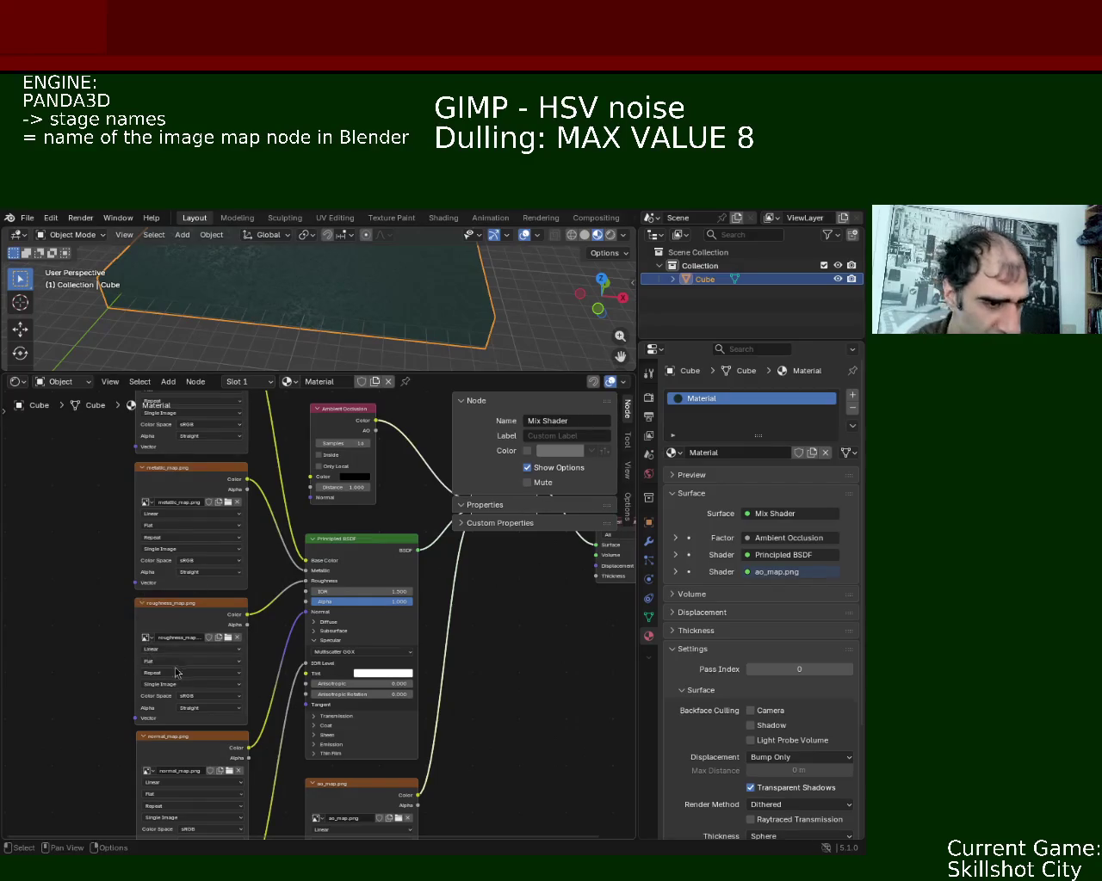
pyautogui.click(215, 652)
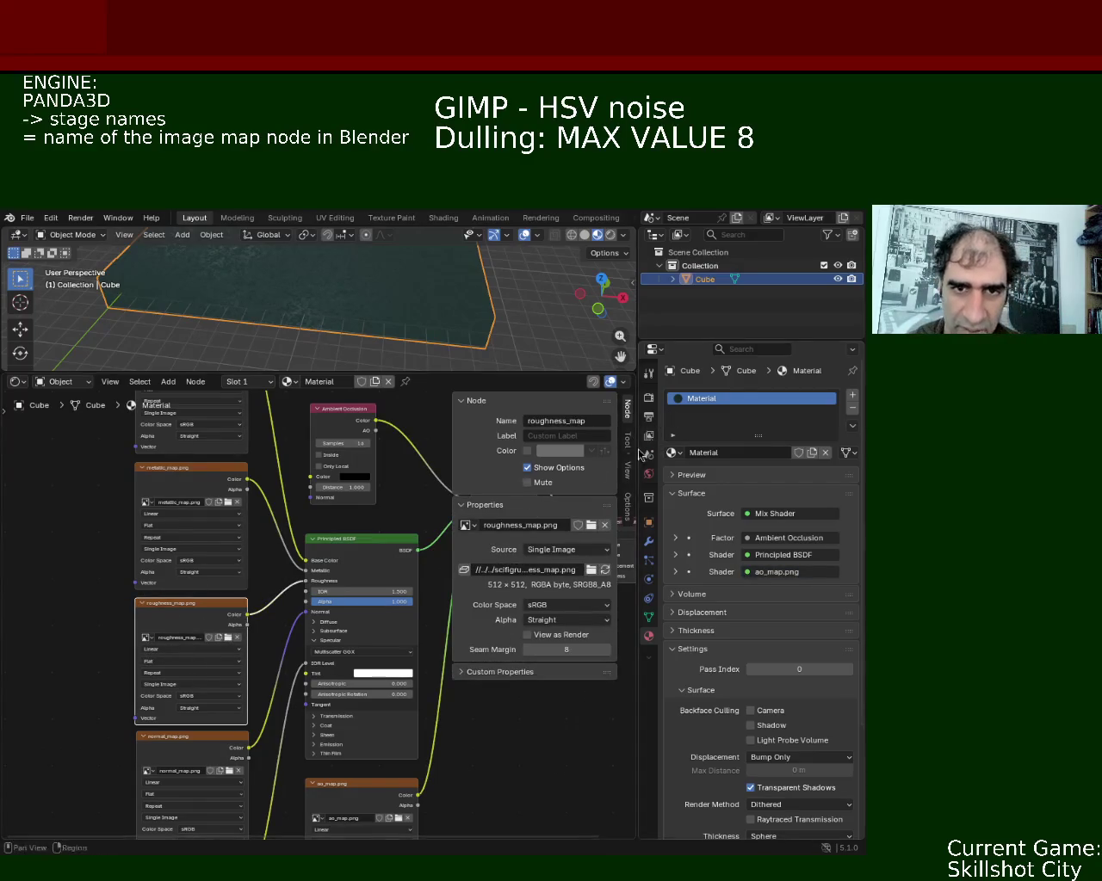
pyautogui.click(199, 755)
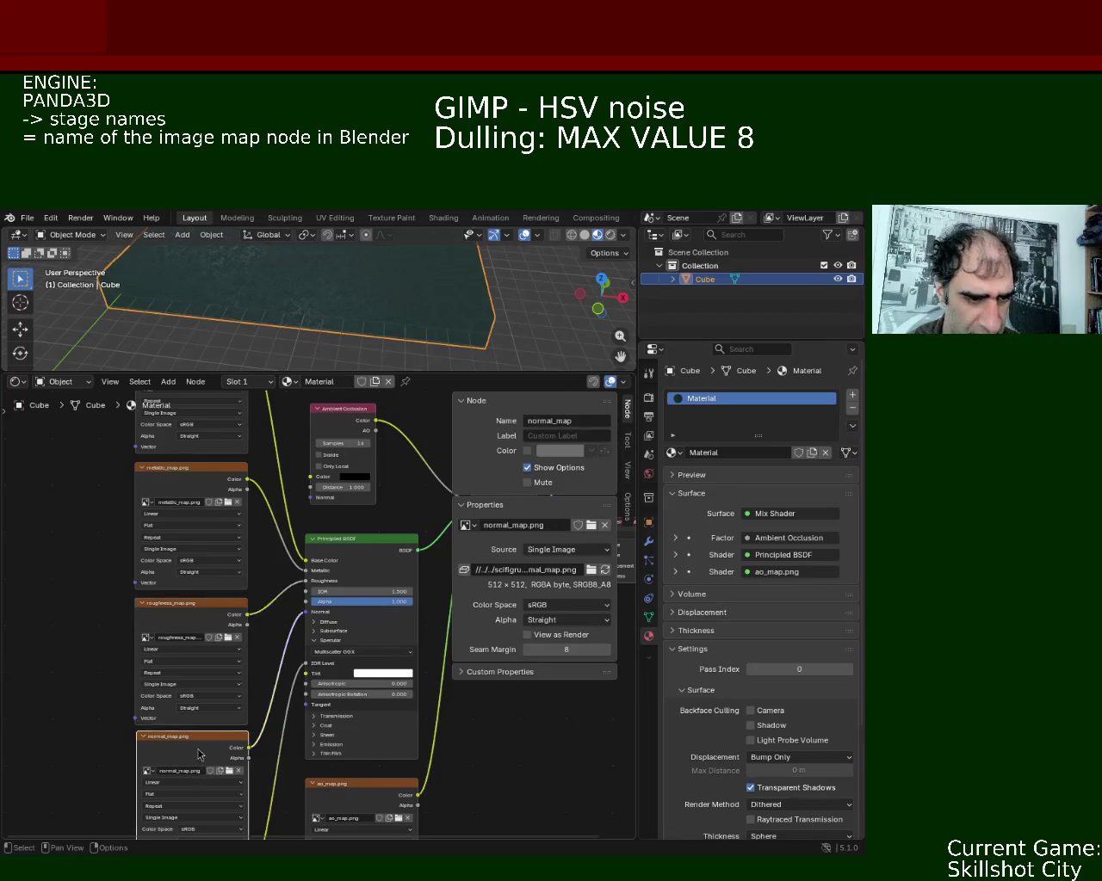
pyautogui.moveTo(454, 736); pyautogui.dragTo(474, 572, button='middle')
pyautogui.click(209, 721)
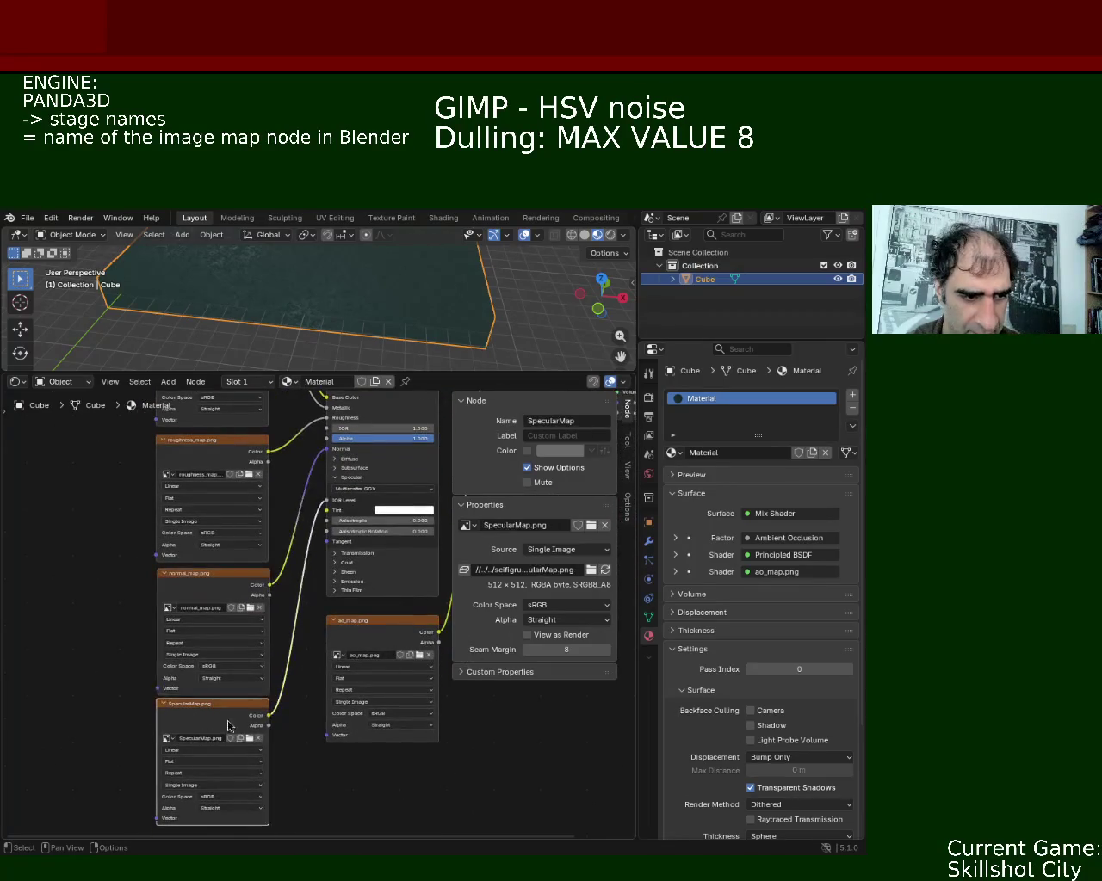
# Inspect the ao_map node's 512 × 512 sRGB ao_map.png, then save ground_1.blend.
pyautogui.moveTo(362, 636); pyautogui.dragTo(317, 684, button='middle')
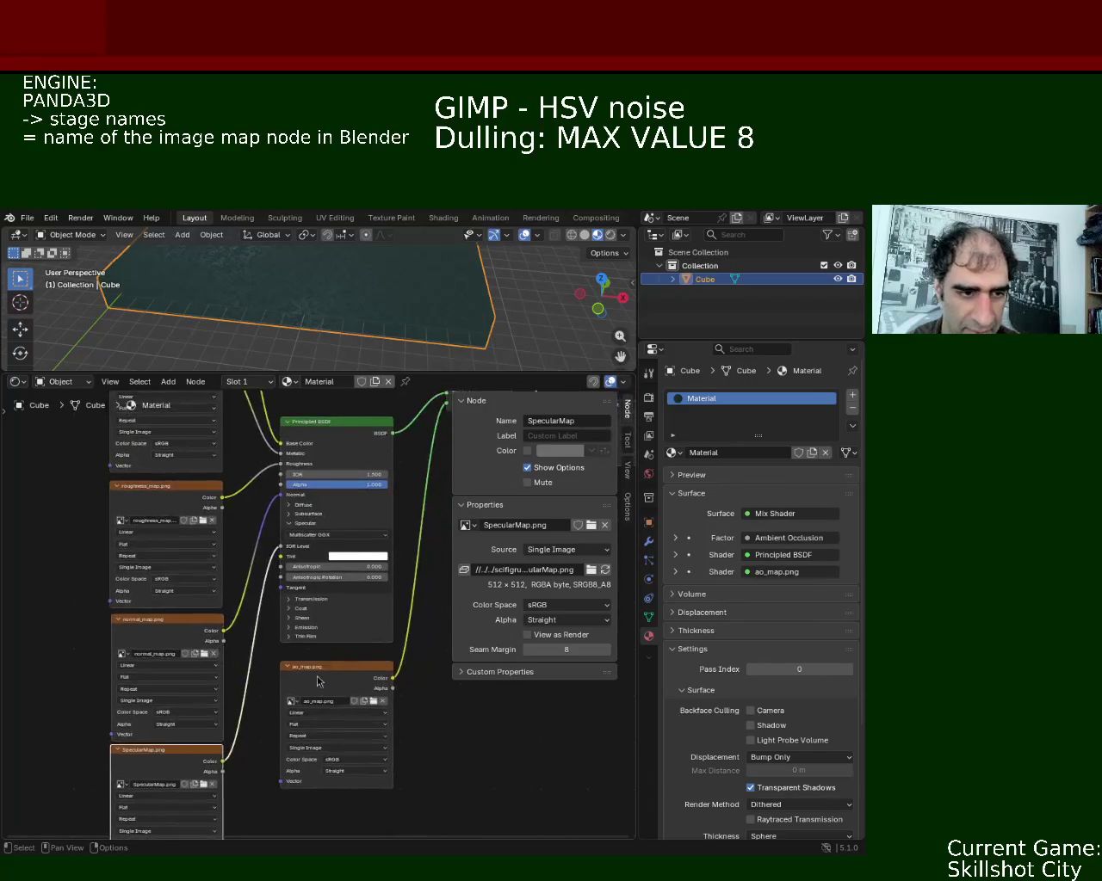
pyautogui.click(317, 684)
pyautogui.moveTo(429, 682); pyautogui.dragTo(369, 803, button='middle')
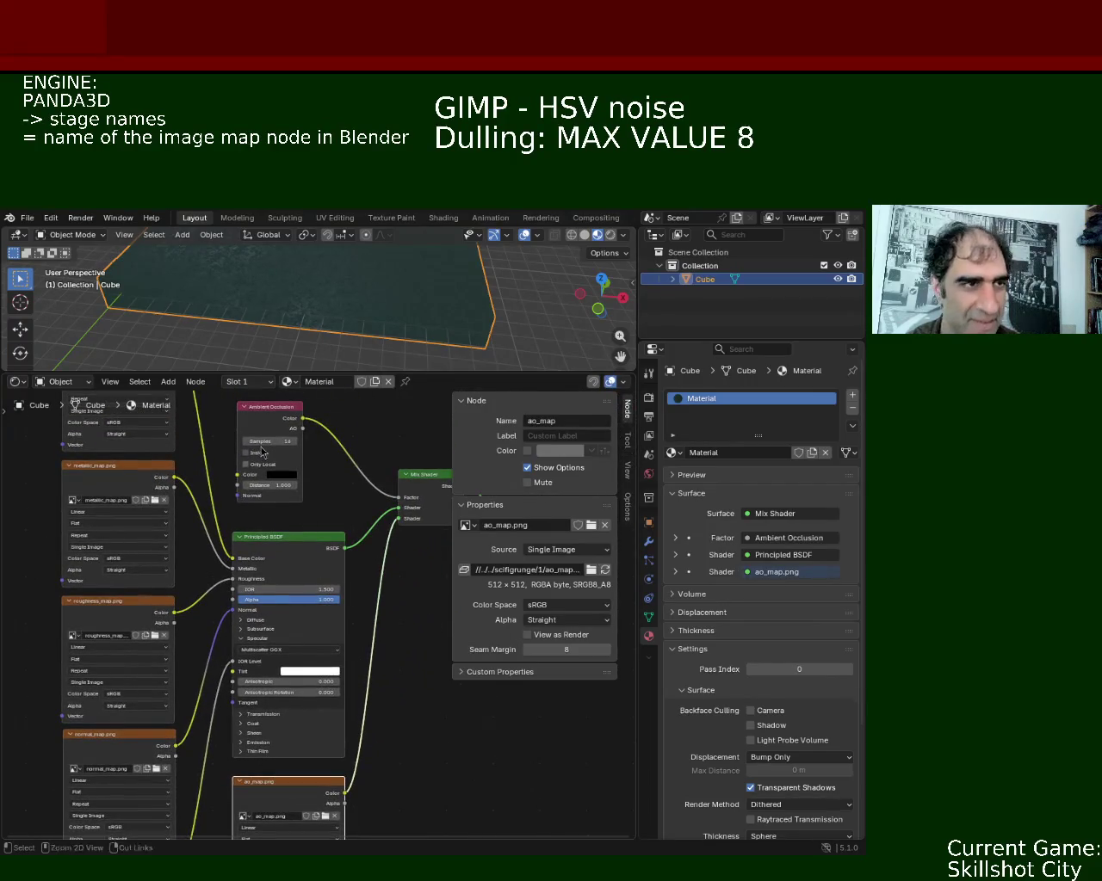
pyautogui.hotkey('ctrl', 's')
pyautogui.click(28, 218)
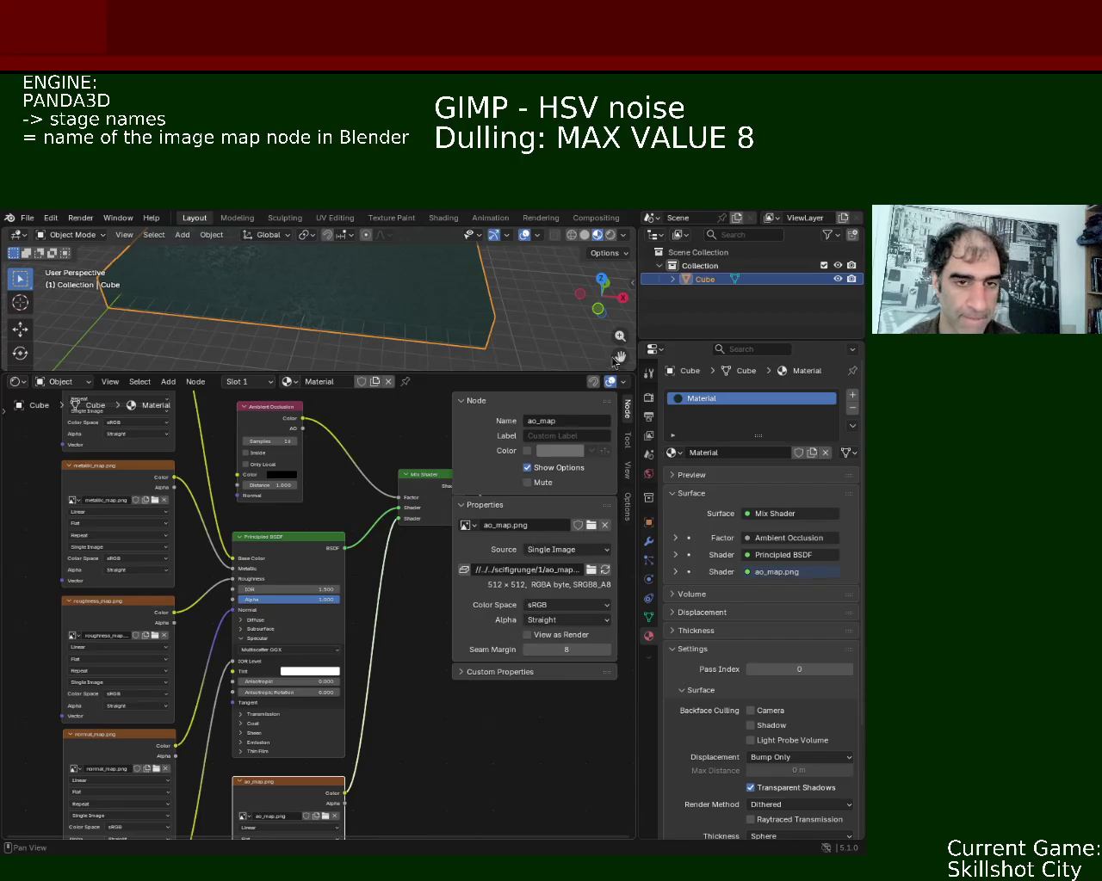
# Start a new General file and delete its default cube, keeping the camera and light.
pyautogui.click(35, 223)
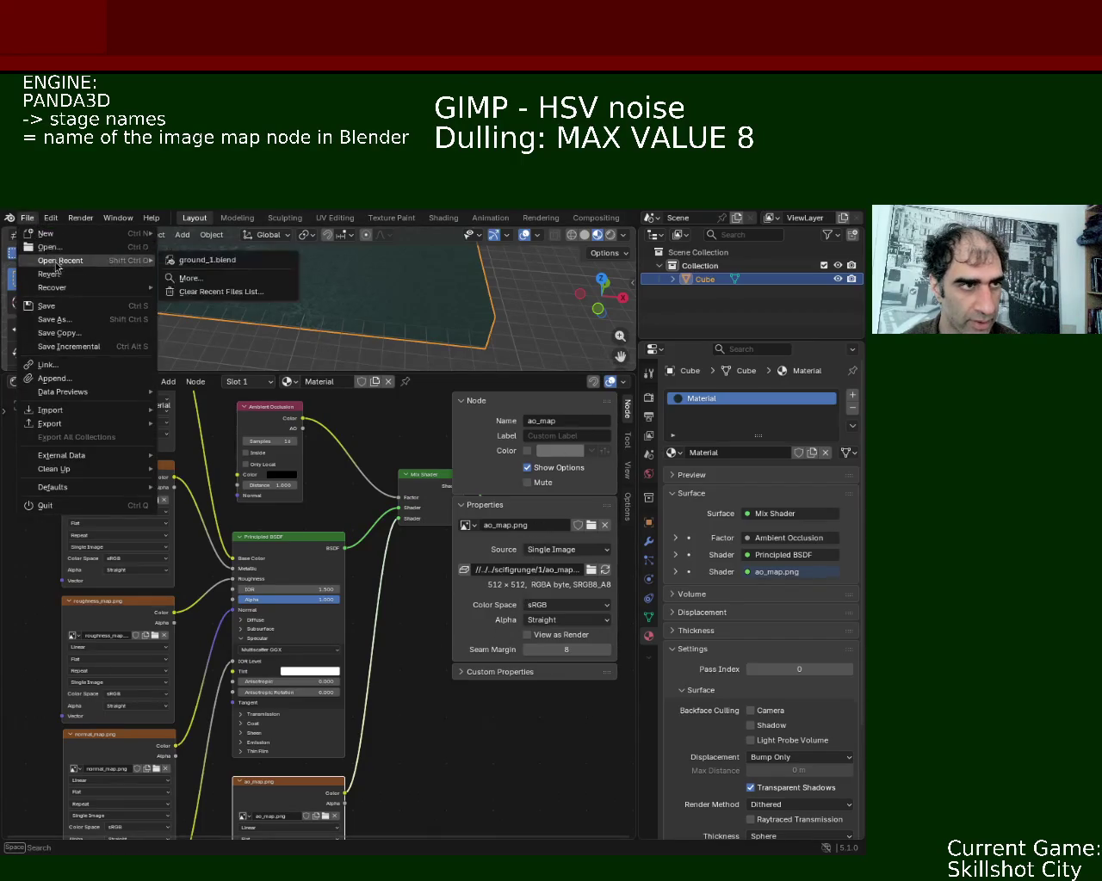
pyautogui.moveTo(52, 233)
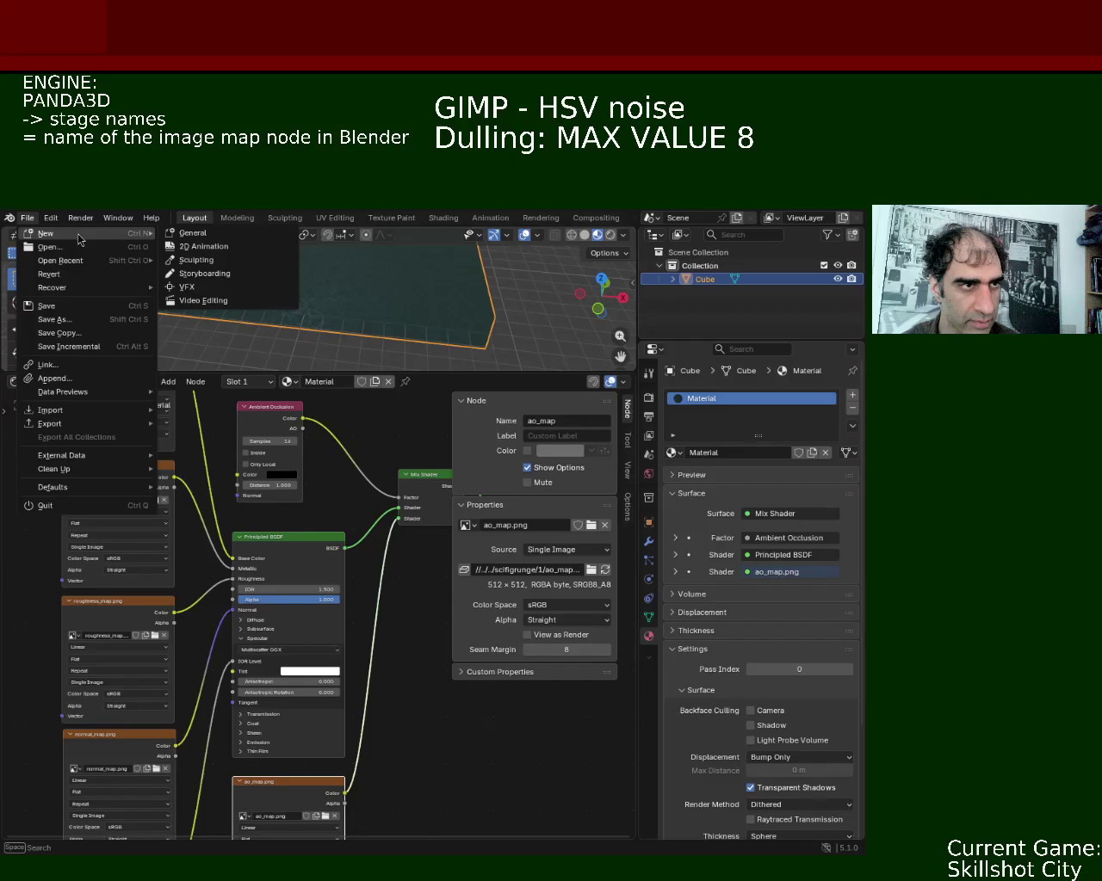
pyautogui.click(208, 234)
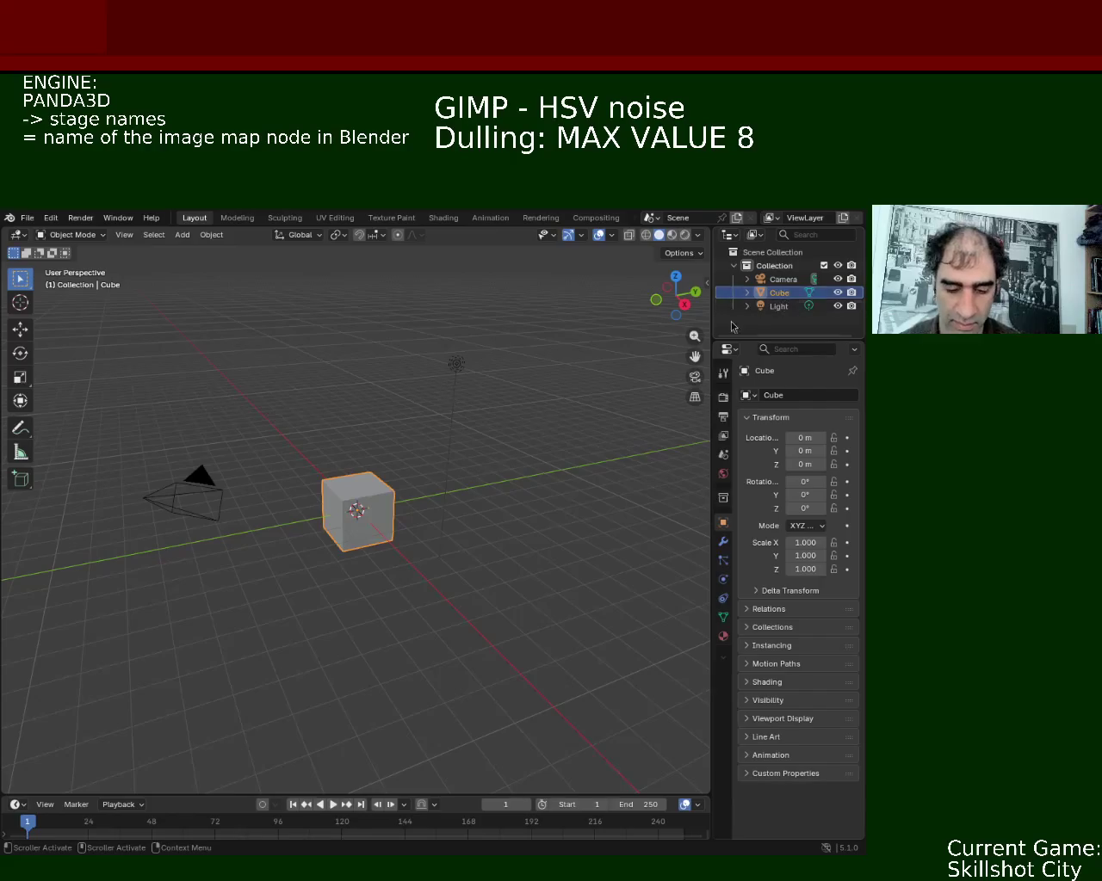
pyautogui.press('Delete')
pyautogui.click(210, 235)
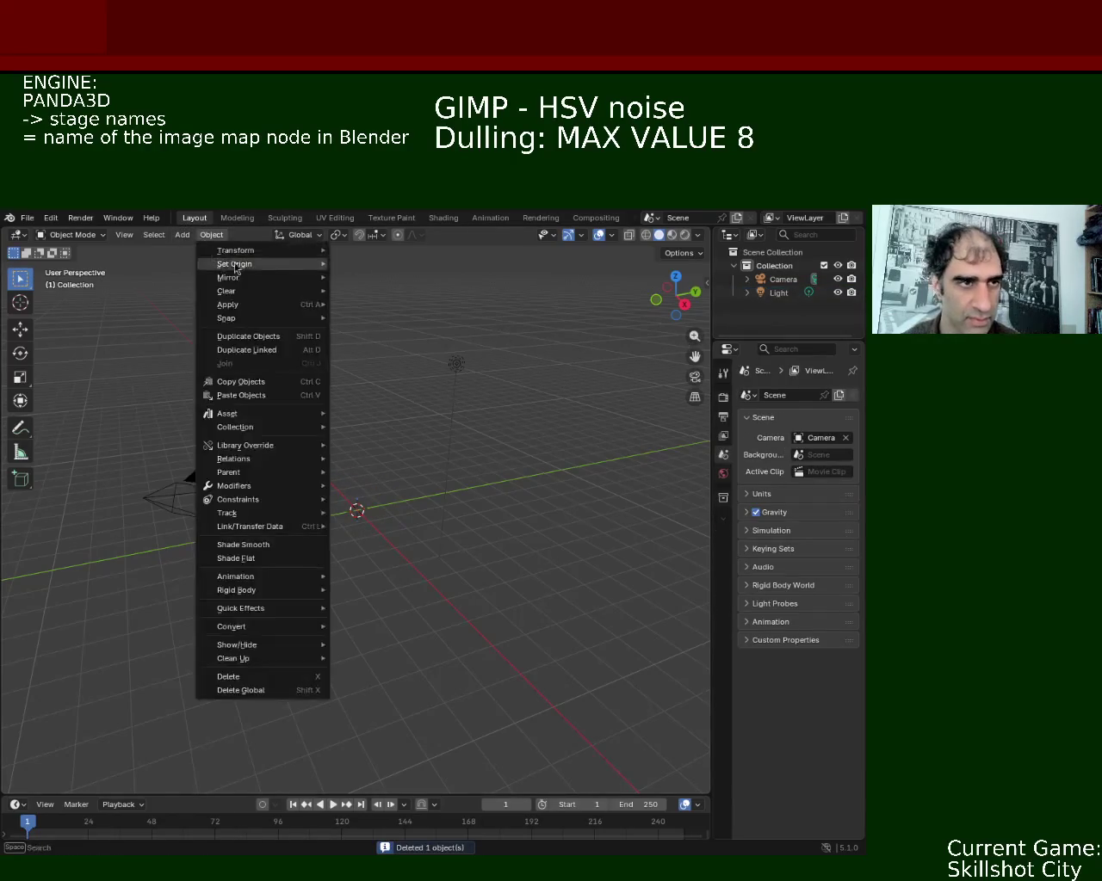
pyautogui.click(182, 241)
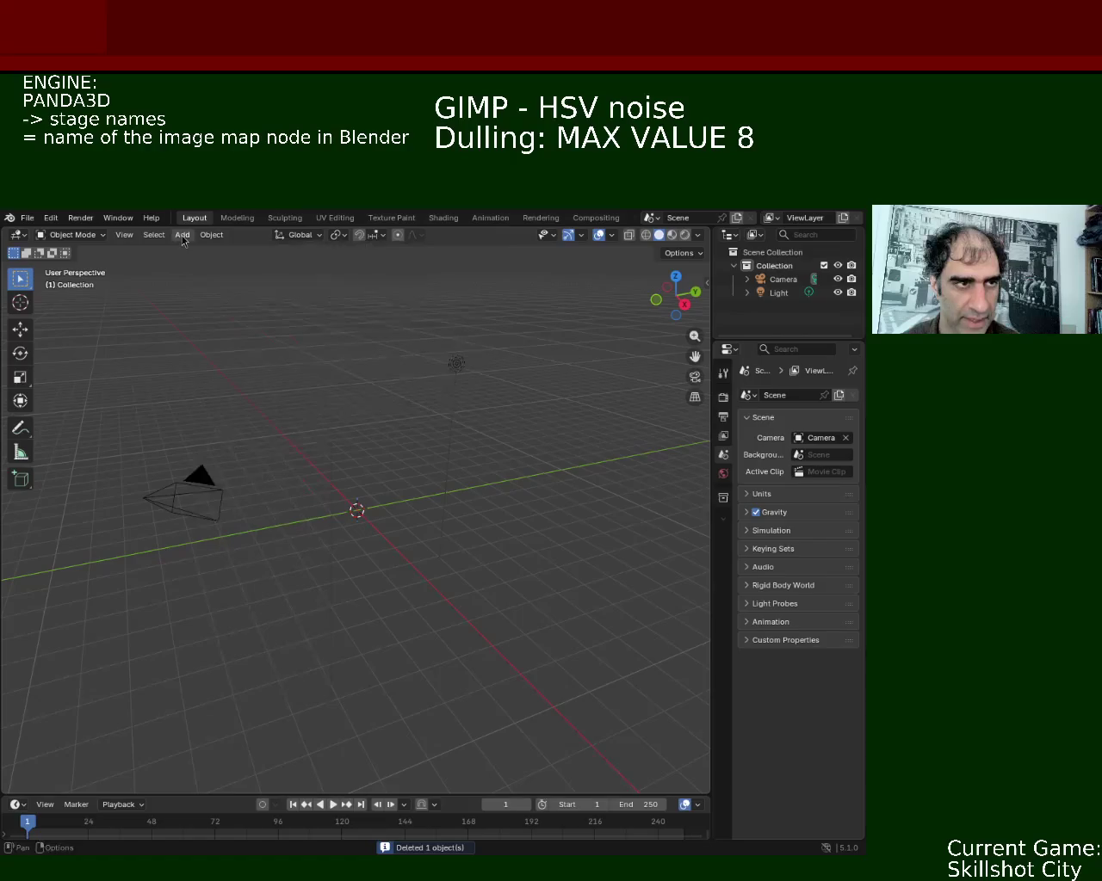
# Add a UV Sphere at the origin, then zoom in and orbit around it.
pyautogui.click(182, 239)
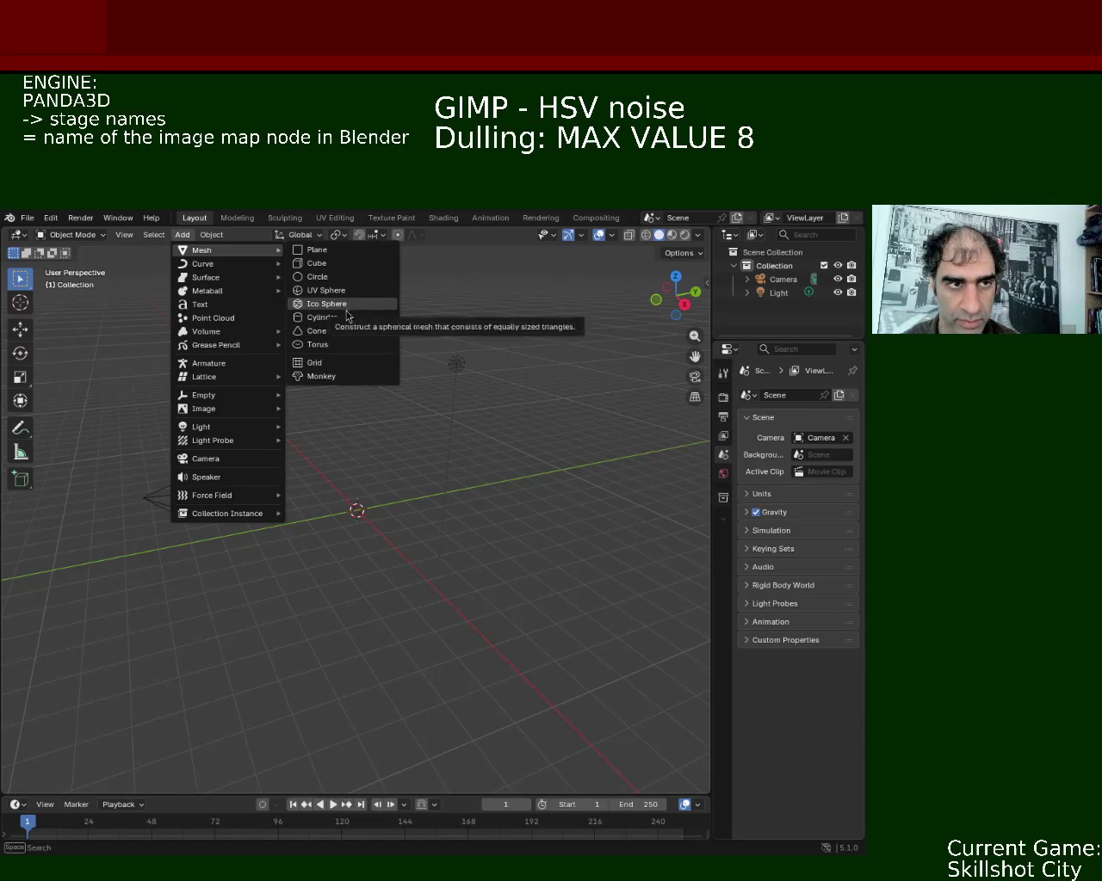
pyautogui.click(365, 291)
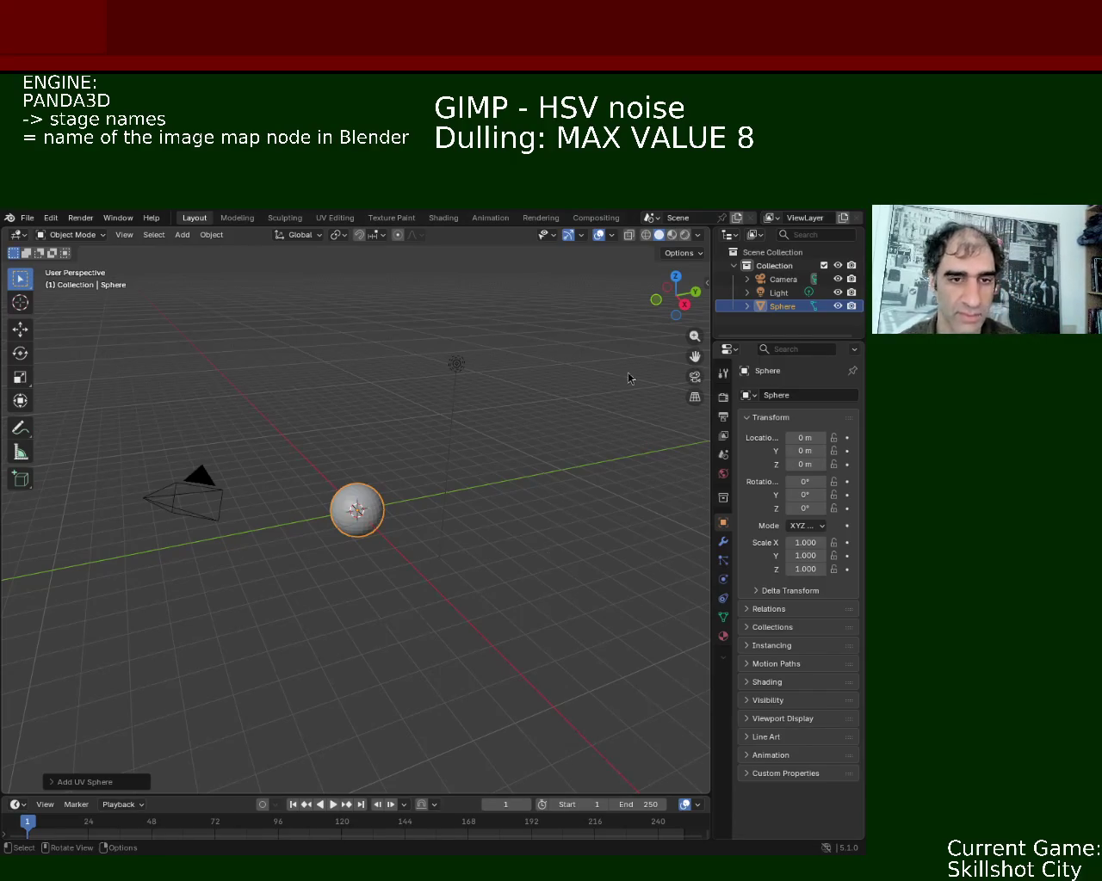
pyautogui.scroll(4, 365, 481)
pyautogui.scroll(2, 413, 456)
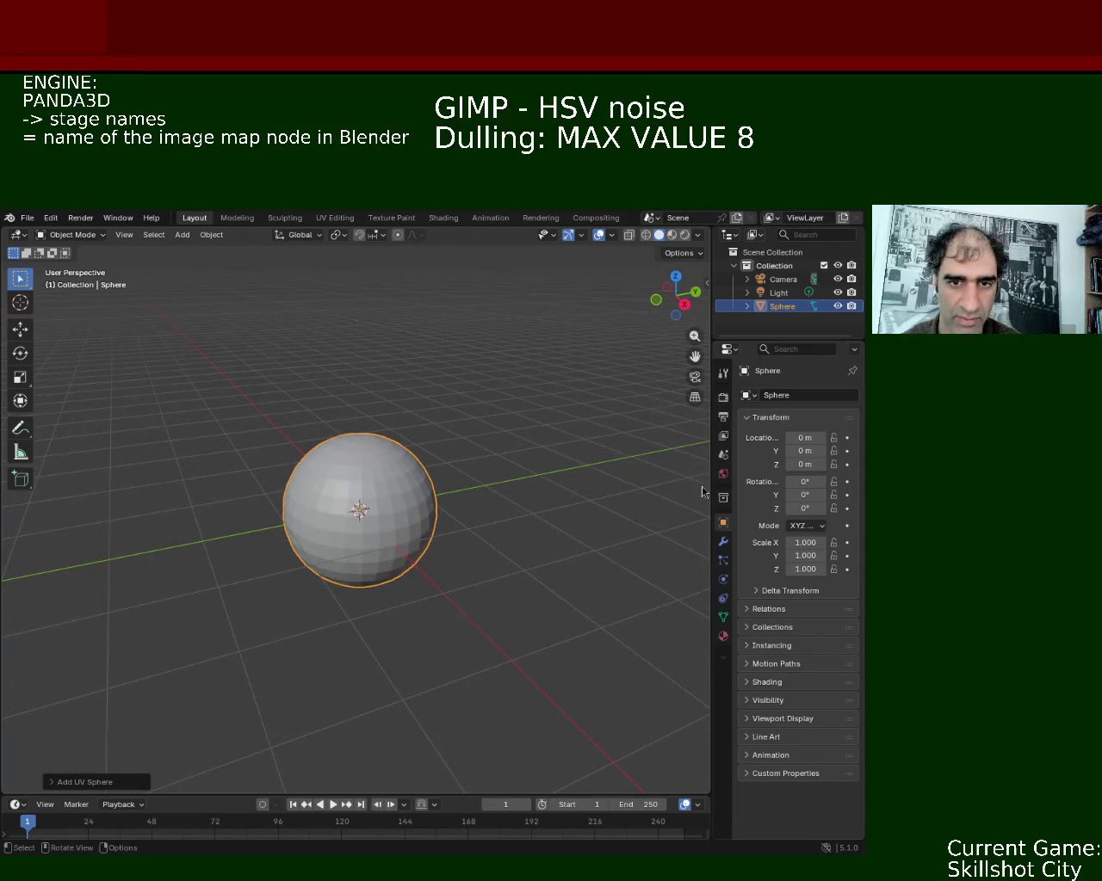
pyautogui.moveTo(505, 646)
pyautogui.mouseDown(button='middle')
pyautogui.moveTo(462, 516)
pyautogui.moveTo(462, 620)
pyautogui.moveTo(653, 677)
pyautogui.mouseUp(button='middle')
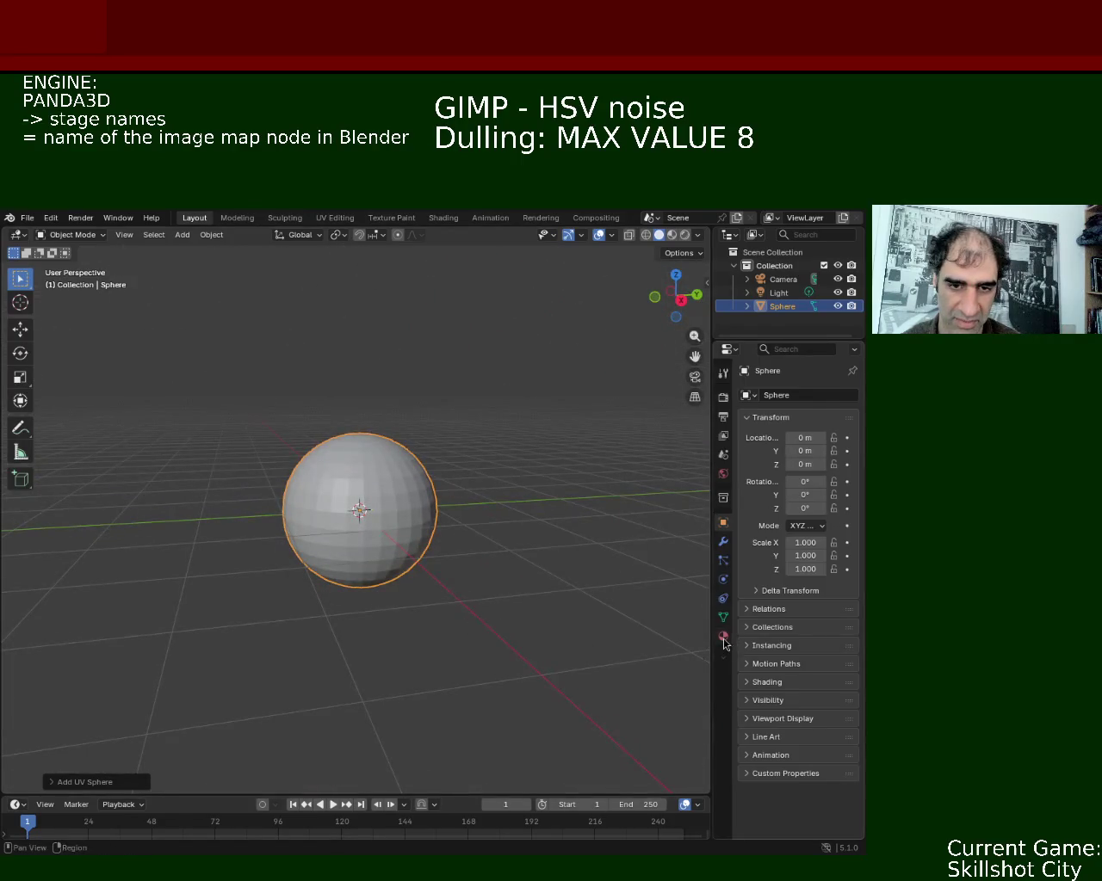
# Create a new material, Material.001, on the sphere from the Material properties.
pyautogui.click(723, 636)
pyautogui.click(852, 395)
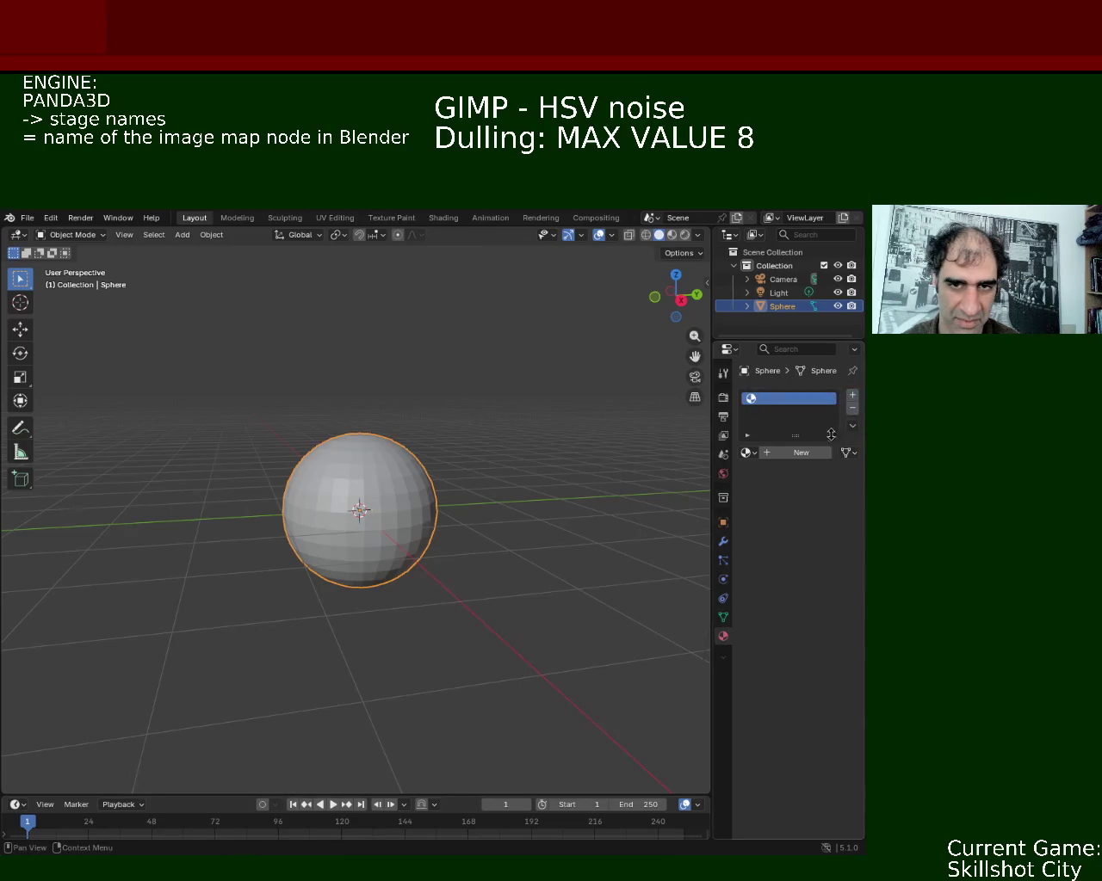
pyautogui.click(812, 453)
# Enlarge the timeline area and turn it into the Shader Editor.
pyautogui.moveTo(117, 793); pyautogui.dragTo(117, 602)
pyautogui.click(15, 613)
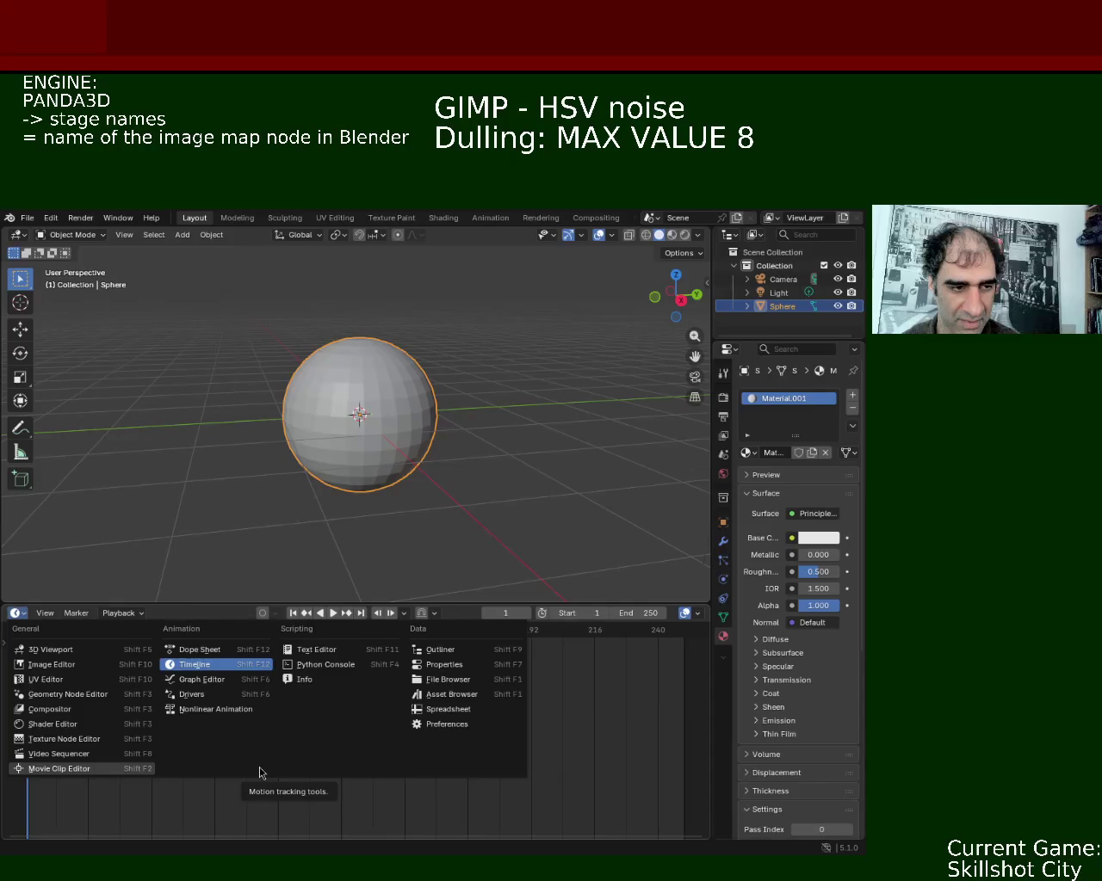
pyautogui.click(51, 724)
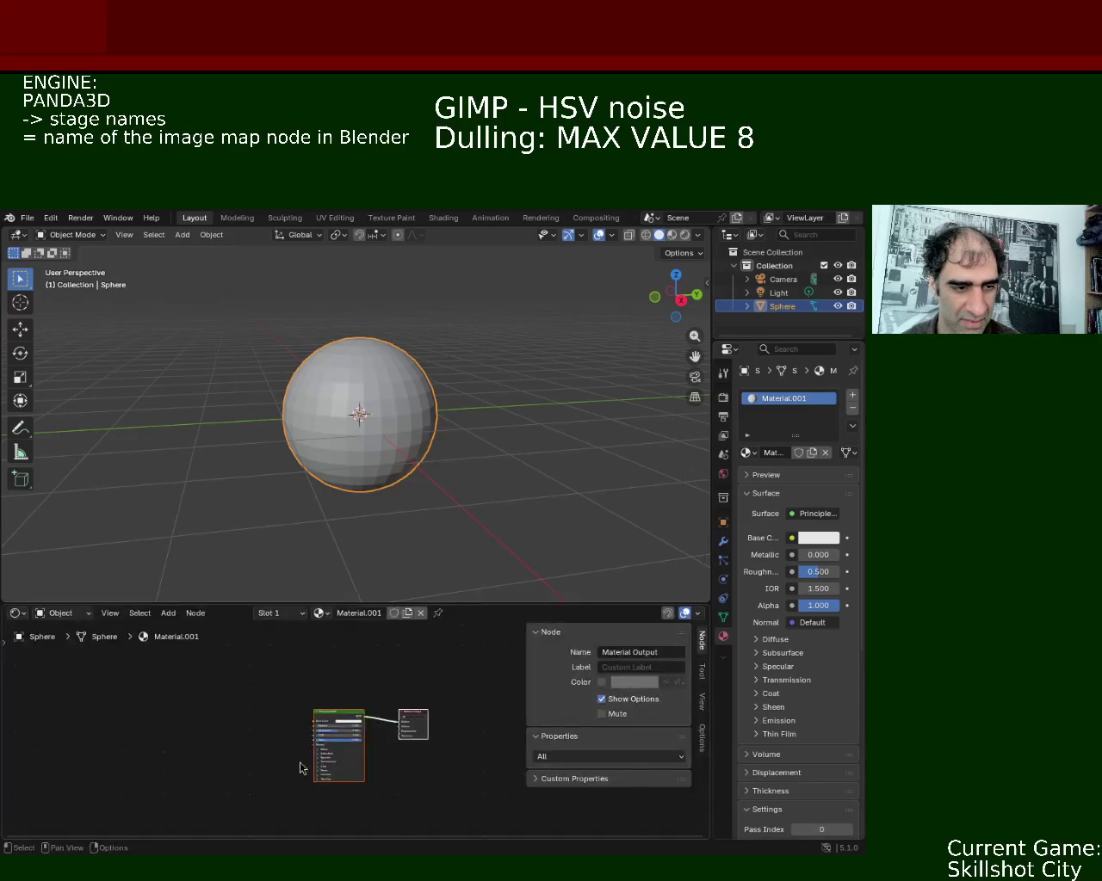